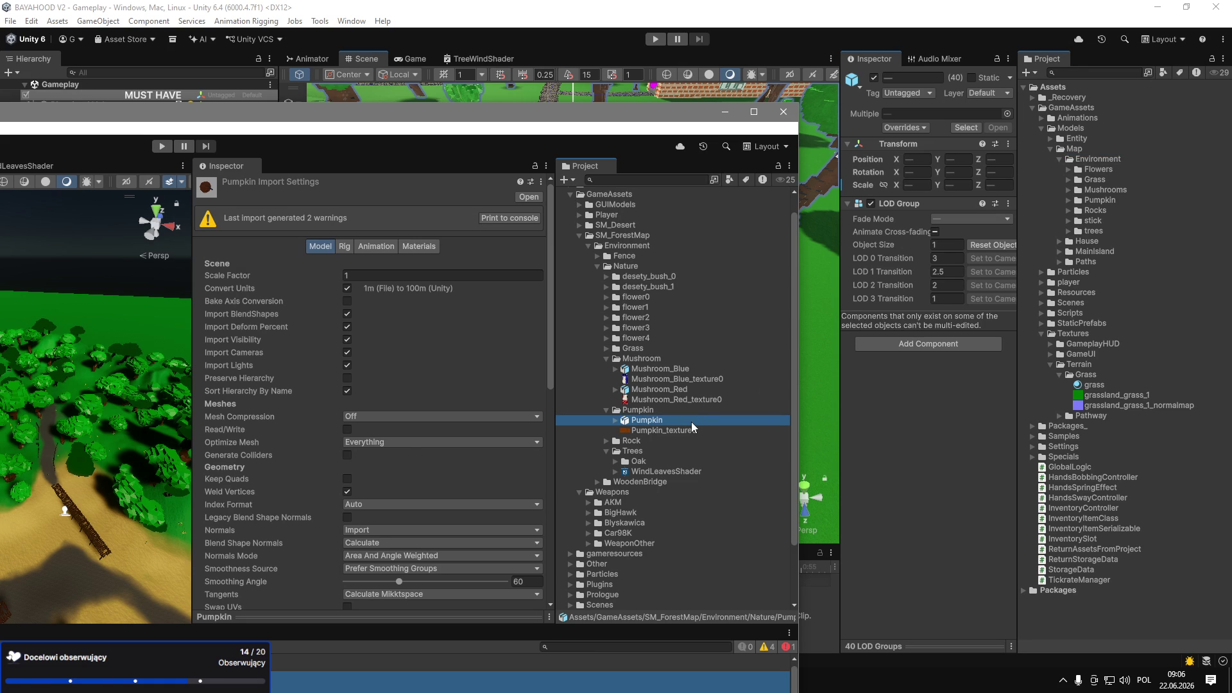
Delete the old MushroomPrefabs folder from the main project.
{"action": "left_click", "coordinate": [783, 111]}
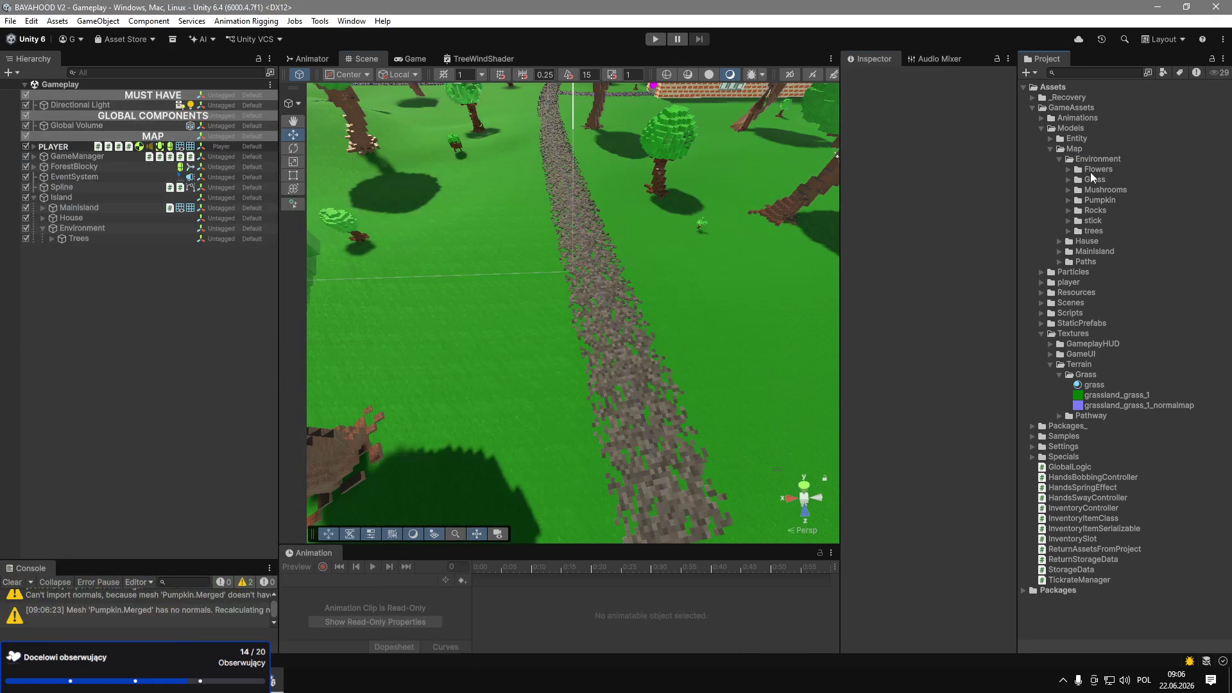
{"action": "left_click", "coordinate": [1069, 190]}
{"action": "left_click", "coordinate": [1078, 200]}
{"action": "left_click", "coordinate": [1110, 211]}
{"action": "key", "text": "Delete"}
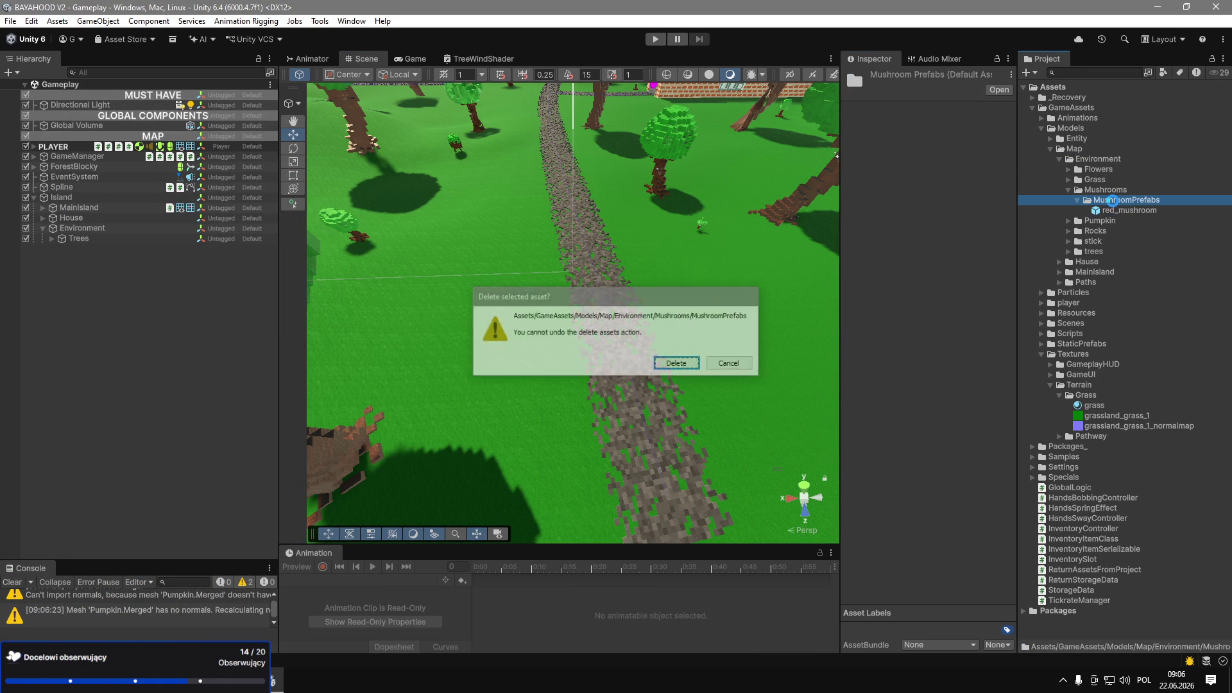
{"action": "key", "text": "Return"}
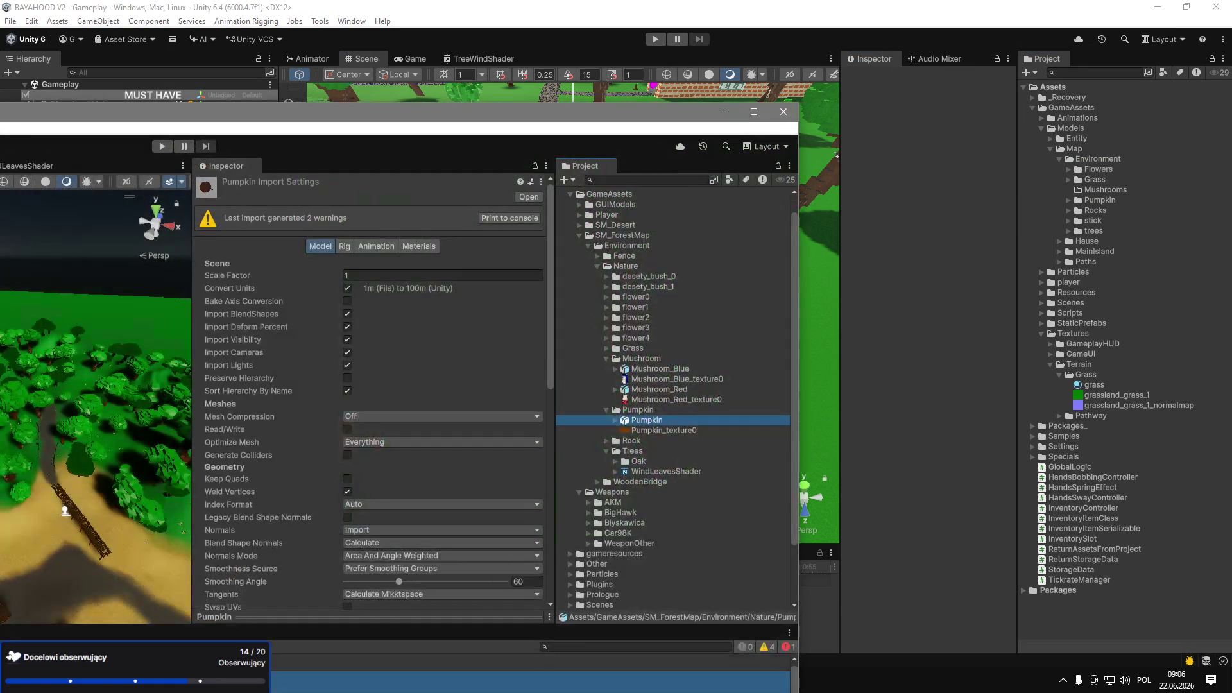
Copy the Mushroom folder into Environment, delete the old Mushrooms folder, rename Mushroom to Mushrooms.
{"action": "mouse_move", "coordinate": [640, 364]}
{"action": "left_mouse_down"}
{"action": "mouse_move", "coordinate": [1030, 187]}
{"action": "mouse_move", "coordinate": [1117, 180]}
{"action": "mouse_move", "coordinate": [1114, 162]}
{"action": "left_mouse_up"}
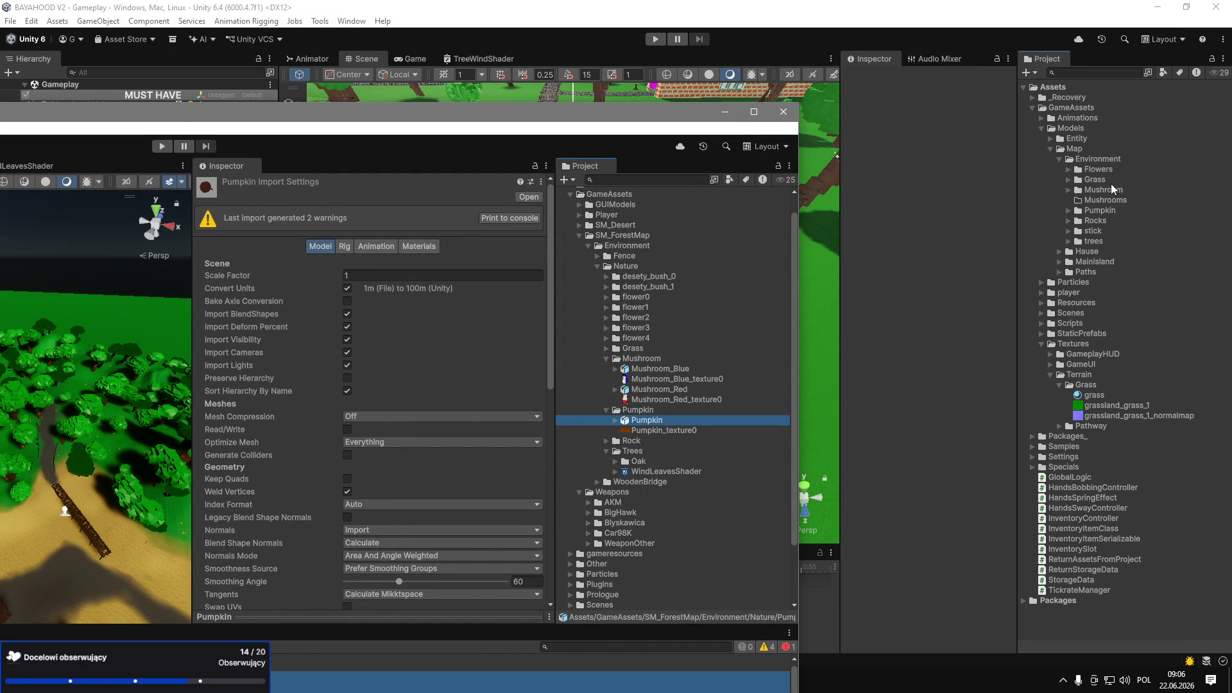
{"action": "left_click", "coordinate": [1114, 201]}
{"action": "key", "text": "Delete"}
{"action": "key", "text": "Return"}
{"action": "left_click", "coordinate": [1127, 192]}
{"action": "key", "text": "End"}
{"action": "type", "text": "s"}
{"action": "key", "text": "Return"}
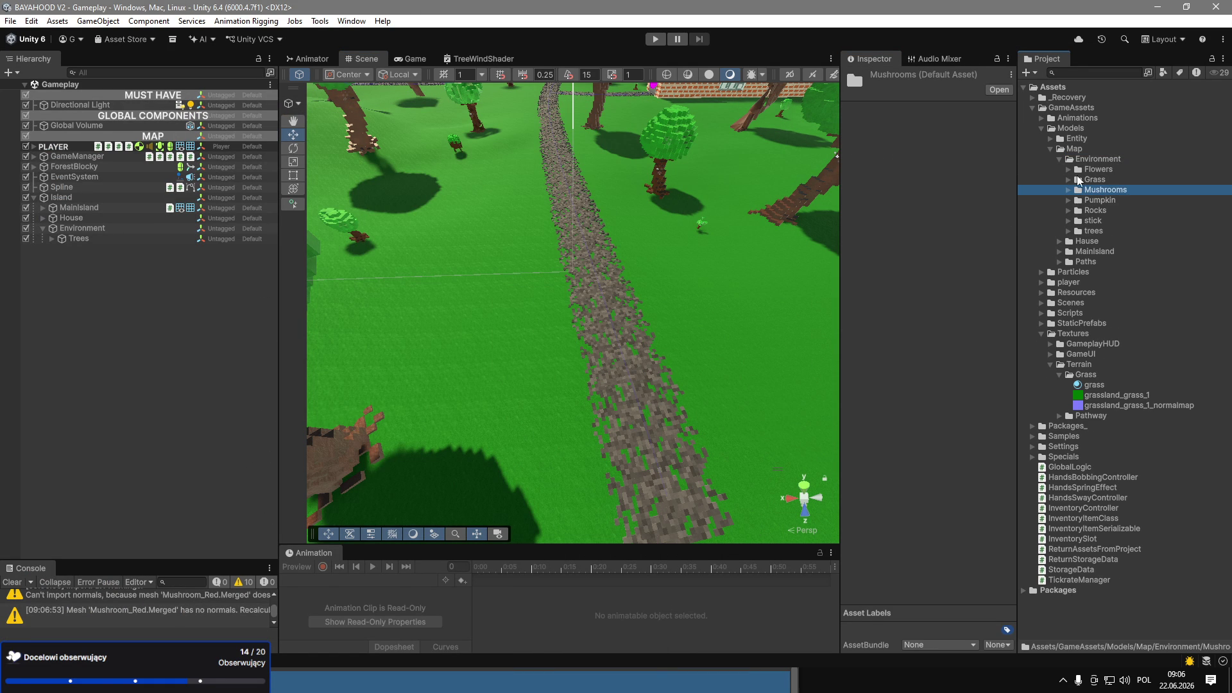
{"action": "left_click", "coordinate": [1069, 190]}
Place Mushroom_Blue and Mushroom_Red in the scene and reselect both models.
{"action": "left_click", "coordinate": [1100, 200]}
{"action": "left_click", "coordinate": [1106, 222], "text": "ctrl"}
{"action": "mouse_move", "coordinate": [1109, 202]}
{"action": "left_mouse_down"}
{"action": "mouse_move", "coordinate": [747, 234]}
{"action": "mouse_move", "coordinate": [750, 254]}
{"action": "left_mouse_up"}
{"action": "left_click", "coordinate": [1121, 200]}
{"action": "left_click", "coordinate": [1132, 222], "text": "ctrl"}
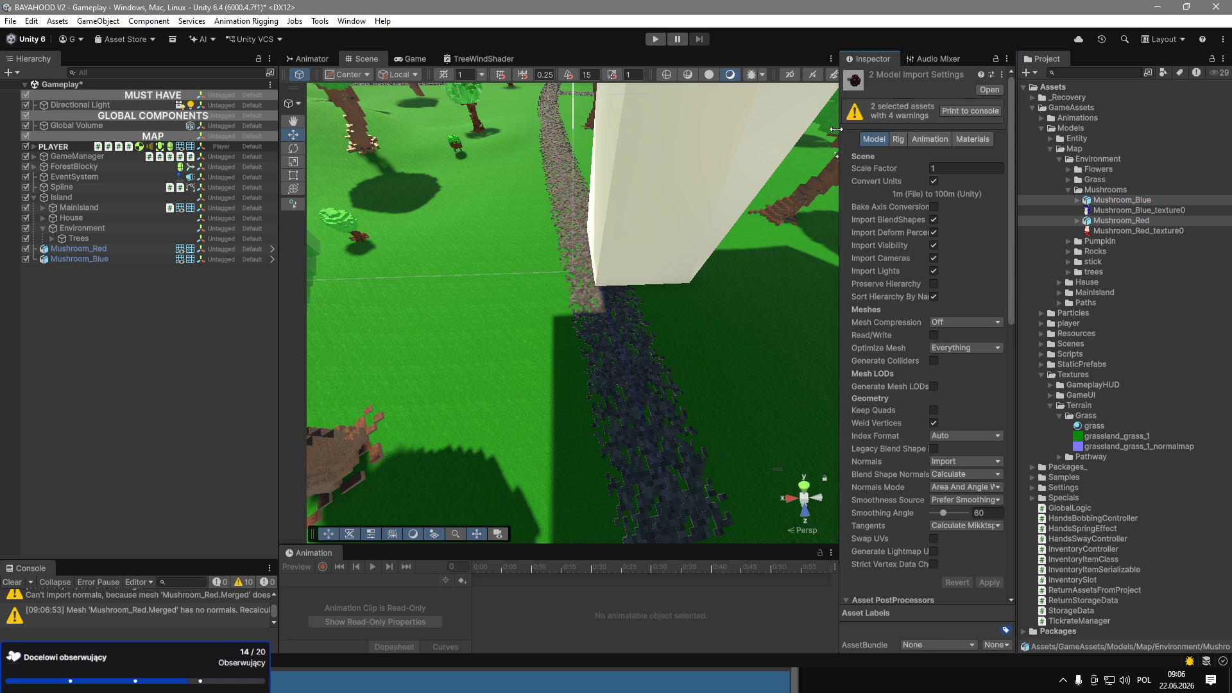
Widen the import settings and enlarge the Console to read the import warnings.
{"action": "left_click_drag", "start_coordinate": [841, 129], "coordinate": [756, 131]}
{"action": "left_click", "coordinate": [972, 111]}
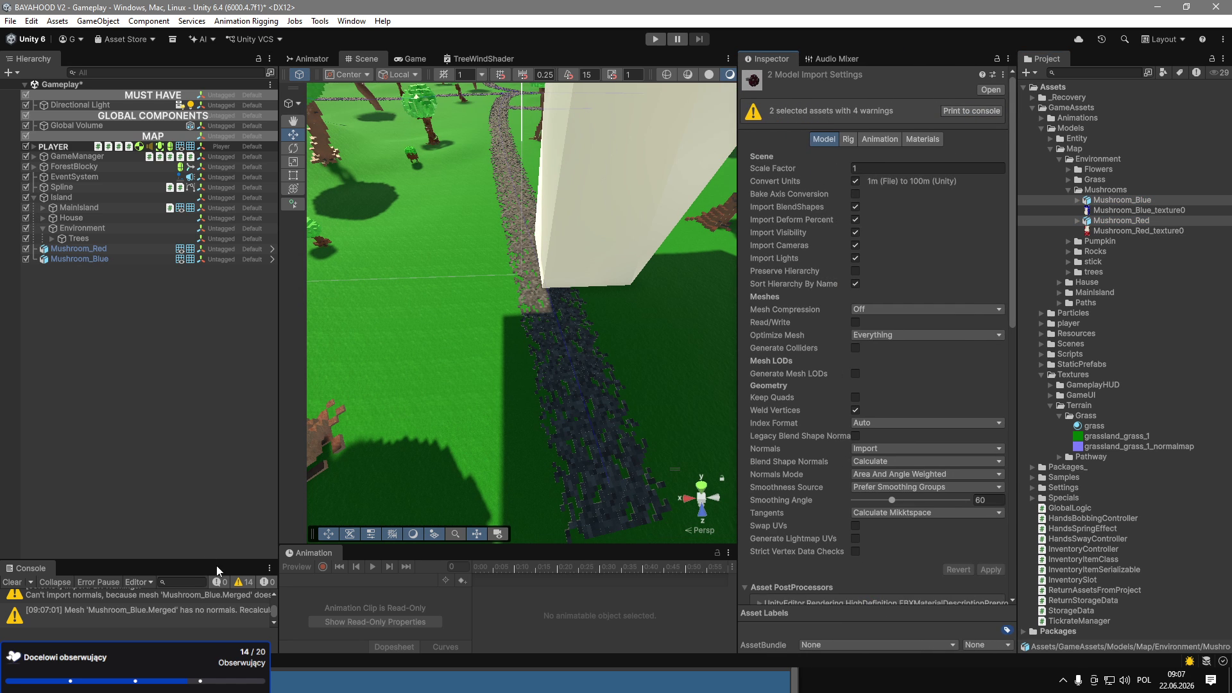
{"action": "left_click_drag", "start_coordinate": [211, 560], "coordinate": [210, 411]}
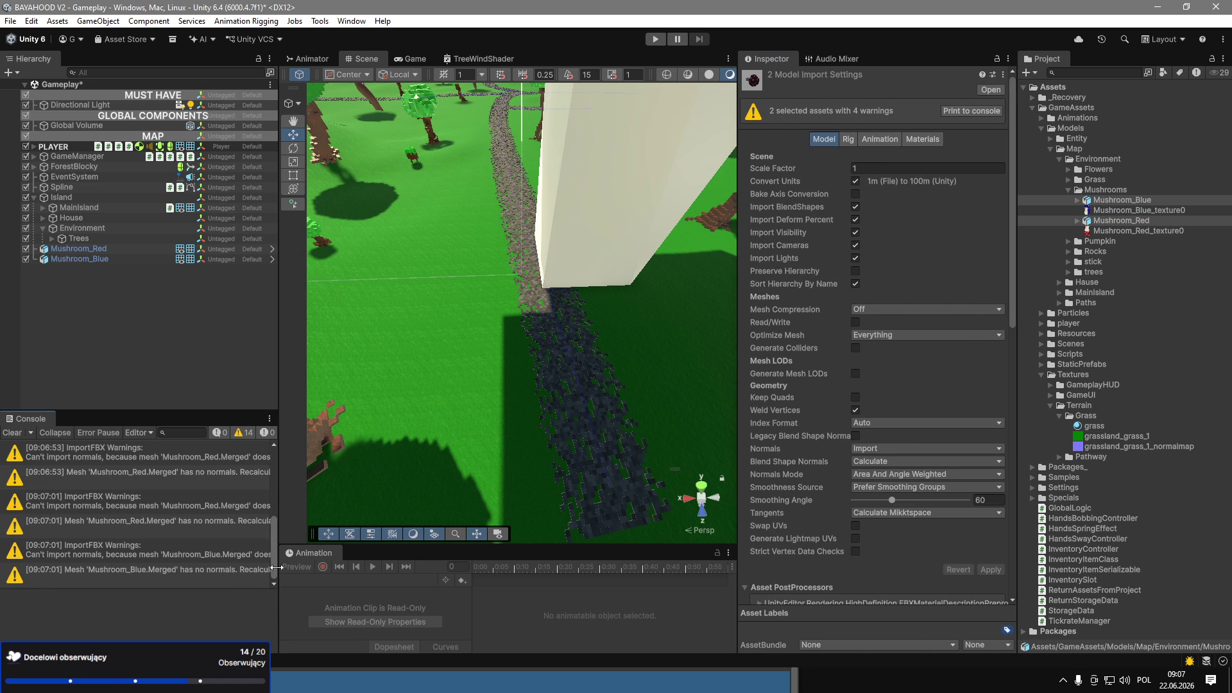
{"action": "mouse_move", "coordinate": [280, 565]}
{"action": "left_mouse_down"}
{"action": "mouse_move", "coordinate": [407, 568]}
{"action": "mouse_move", "coordinate": [359, 569]}
{"action": "left_mouse_up"}
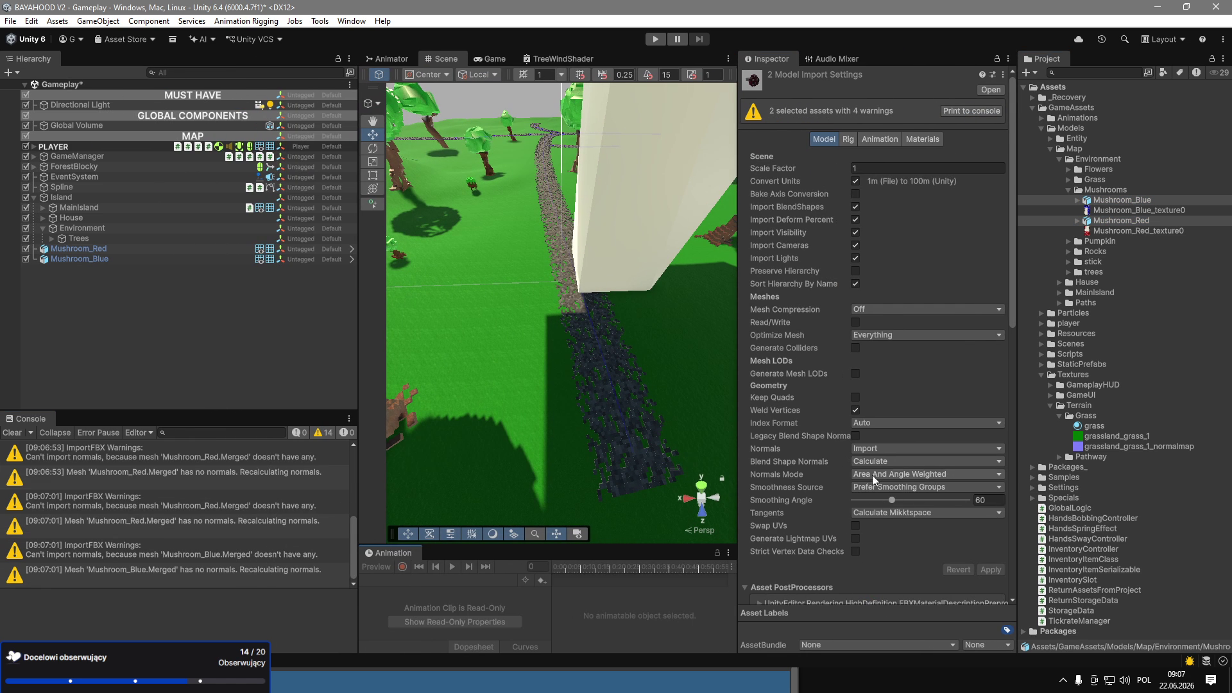
Set Normals to Calculate and apply it, then apply a 0.1 scale factor.
{"action": "left_click", "coordinate": [867, 448]}
{"action": "left_click", "coordinate": [882, 475]}
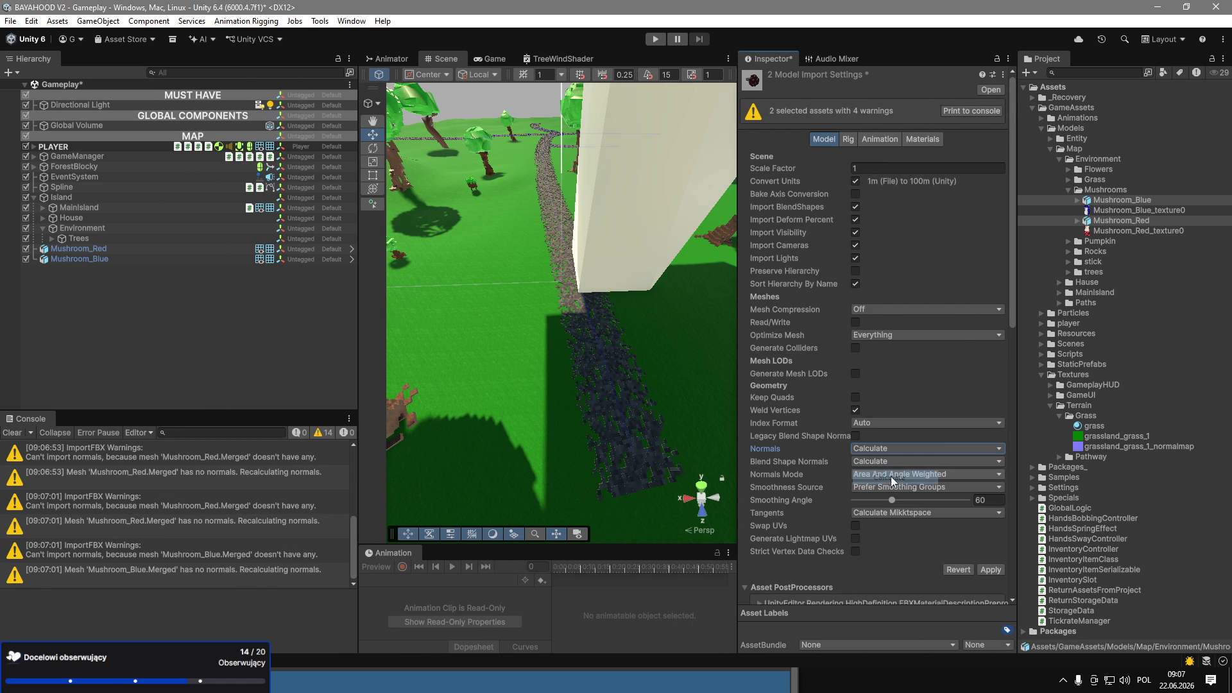
{"action": "left_click", "coordinate": [992, 571]}
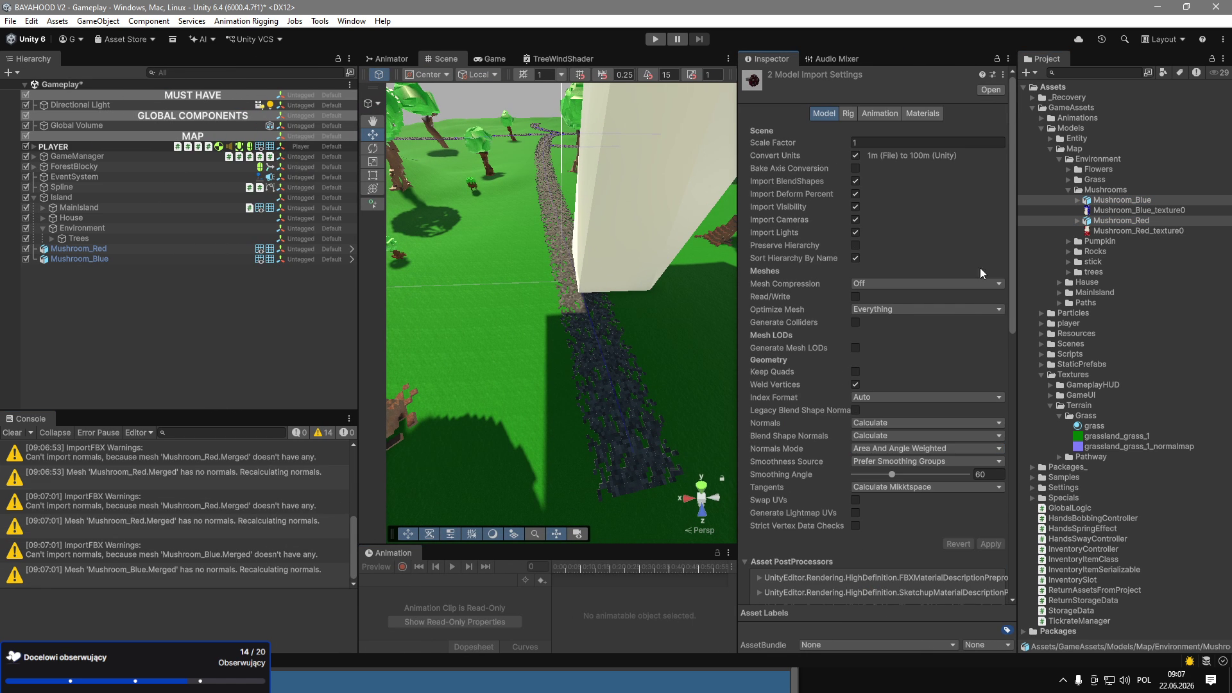
{"action": "type", "text": "0."}
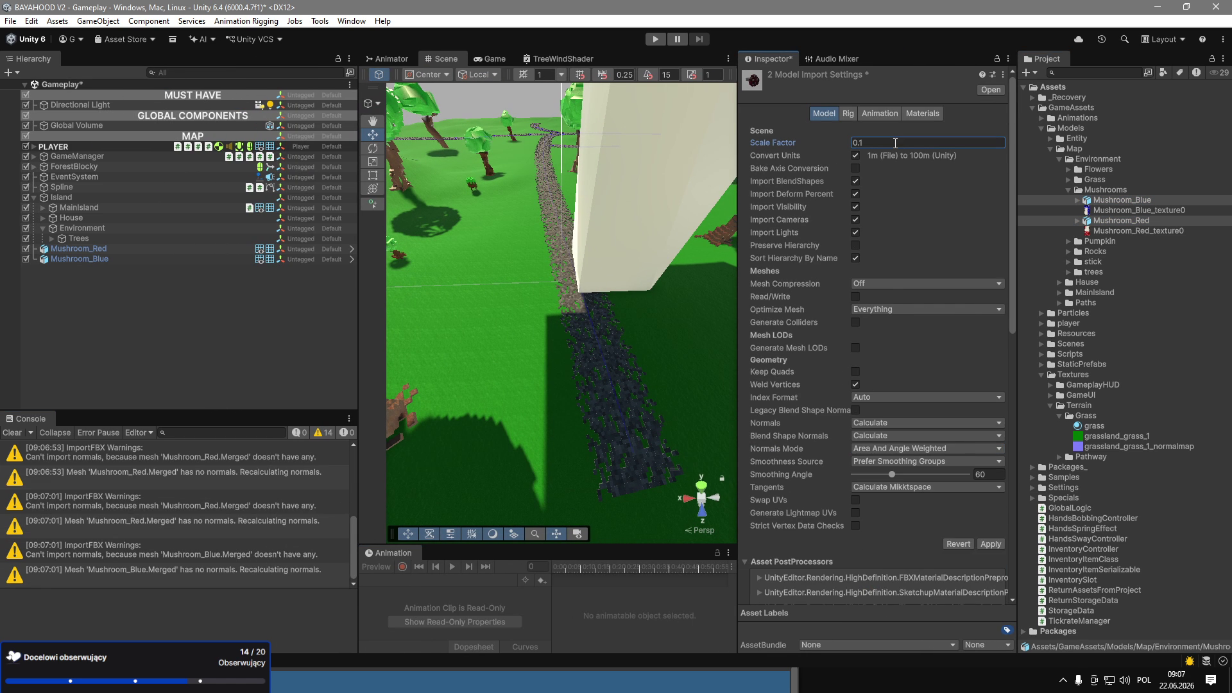
{"action": "left_click", "coordinate": [990, 544]}
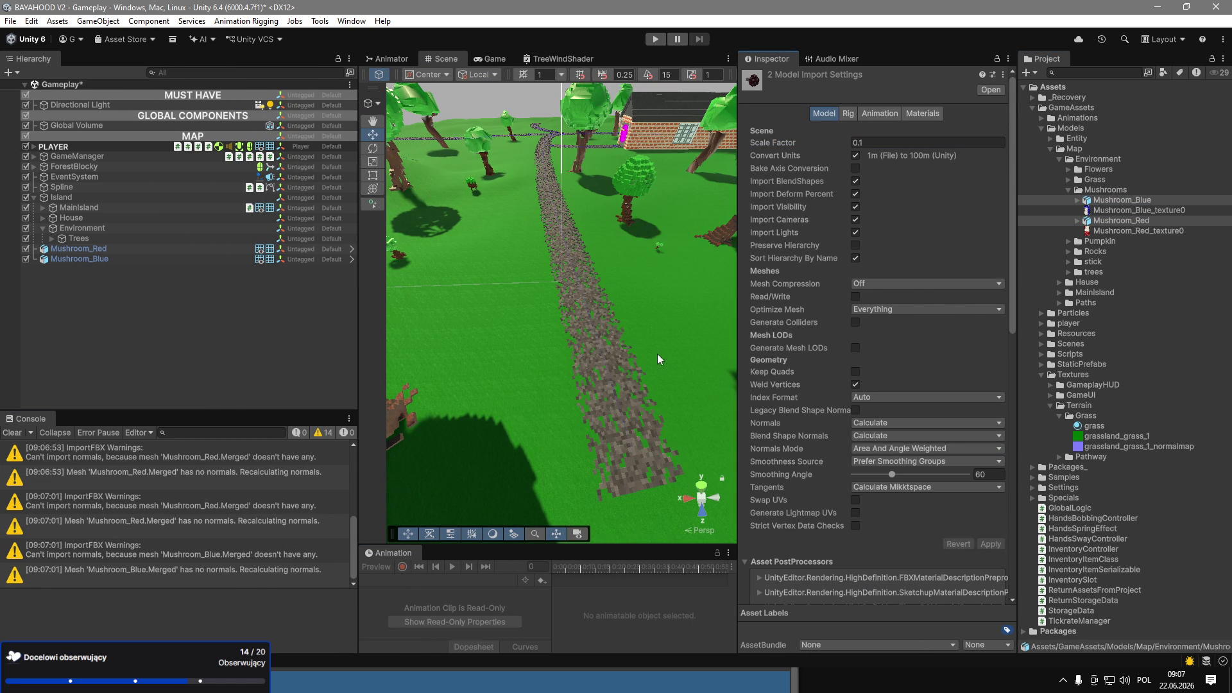
Try scale factors of 0.05 and then 0.01 on both mushroom models.
{"action": "scroll", "coordinate": [689, 388], "scroll_direction": "down", "scroll_amount": 10}
{"action": "left_click", "coordinate": [929, 141]}
{"action": "type", "text": "0.0"}
{"action": "type", "text": "5"}
{"action": "left_click", "coordinate": [990, 544]}
{"action": "left_click", "coordinate": [899, 144]}
{"action": "type", "text": "0.01"}
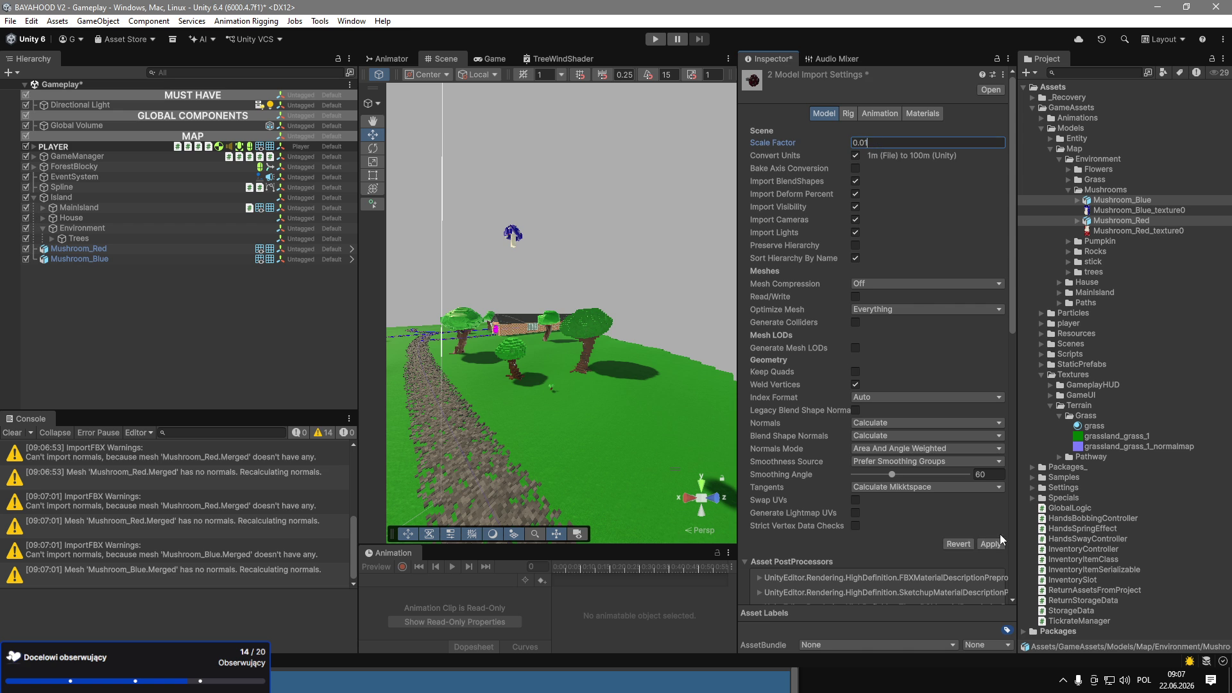
{"action": "left_click", "coordinate": [991, 545]}
{"action": "mouse_move", "coordinate": [577, 257]}
{"action": "left_mouse_down"}
{"action": "mouse_move", "coordinate": [564, 228]}
{"action": "mouse_move", "coordinate": [476, 344]}
{"action": "mouse_move", "coordinate": [436, 302]}
{"action": "left_mouse_up"}
Set the scale factor to 0.025 and apply it.
{"action": "left_click", "coordinate": [936, 142]}
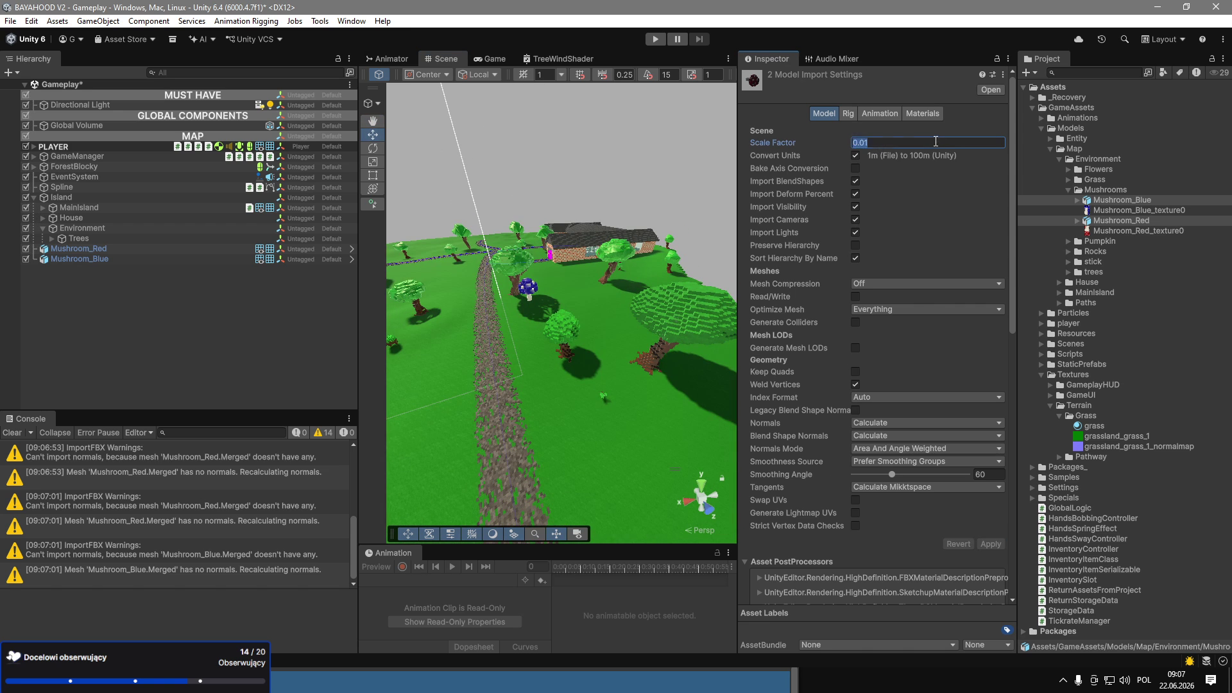
{"action": "key", "text": "BackSpace"}
{"action": "type", "text": "25"}
{"action": "left_click", "coordinate": [991, 544]}
{"action": "mouse_move", "coordinate": [545, 385]}
{"action": "left_mouse_down"}
{"action": "mouse_move", "coordinate": [551, 476]}
{"action": "mouse_move", "coordinate": [552, 437]}
{"action": "left_mouse_up"}
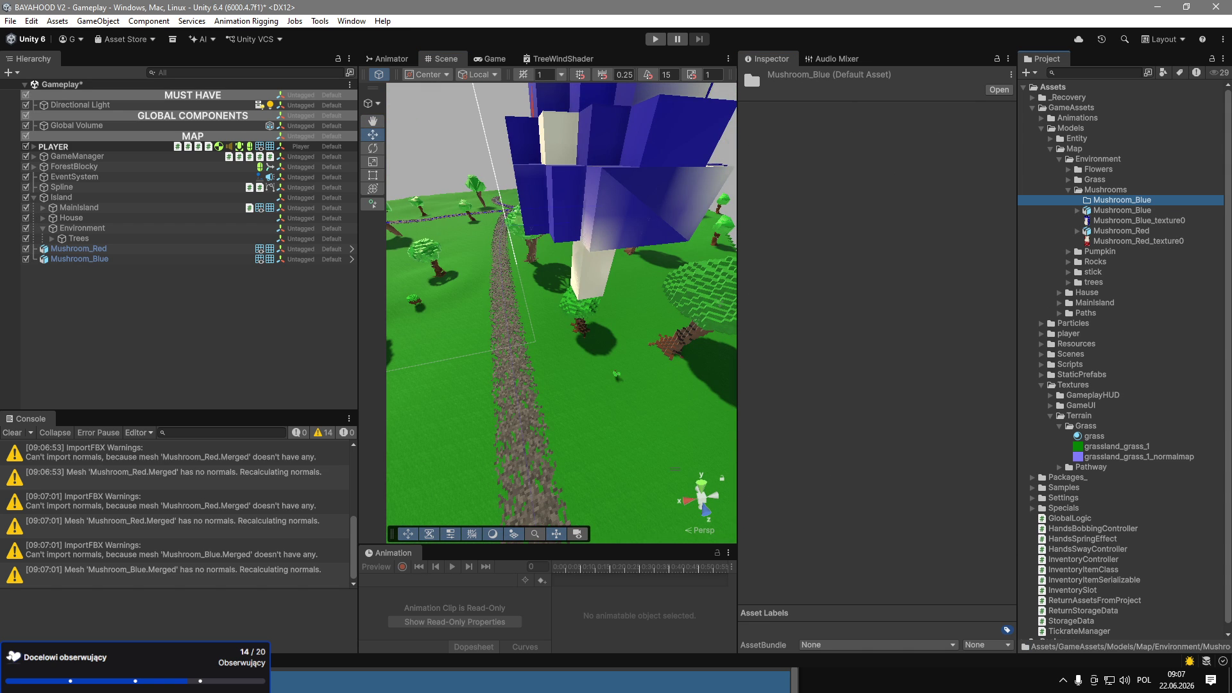
Create two new folders, Mushroom_Blue and Mushroom_red, inside Mushrooms.
{"action": "key", "text": "ctrl+d"}
{"action": "key", "text": "F2"}
{"action": "key", "text": "BackSpace"}
{"action": "key", "text": "BackSpace"}
{"action": "key", "text": "Return"}
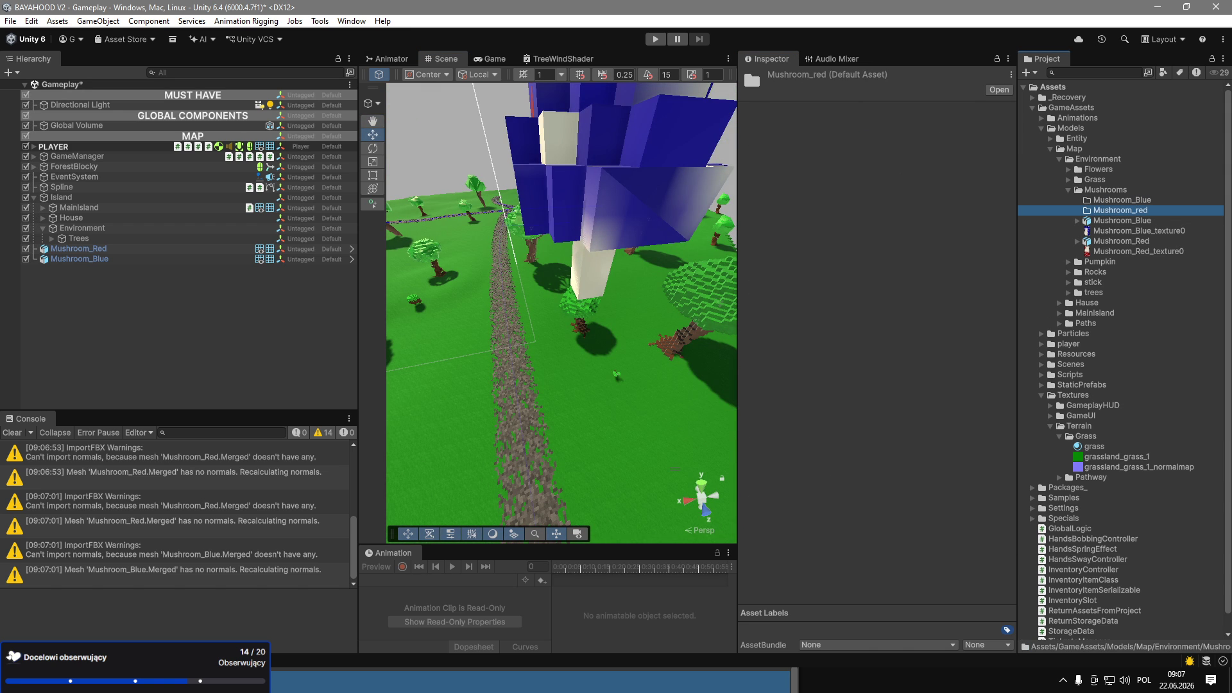
Rename the folders to lowercase mushroom_blue and mushroom_red.
{"action": "key", "text": "Up"}
{"action": "key", "text": "F2"}
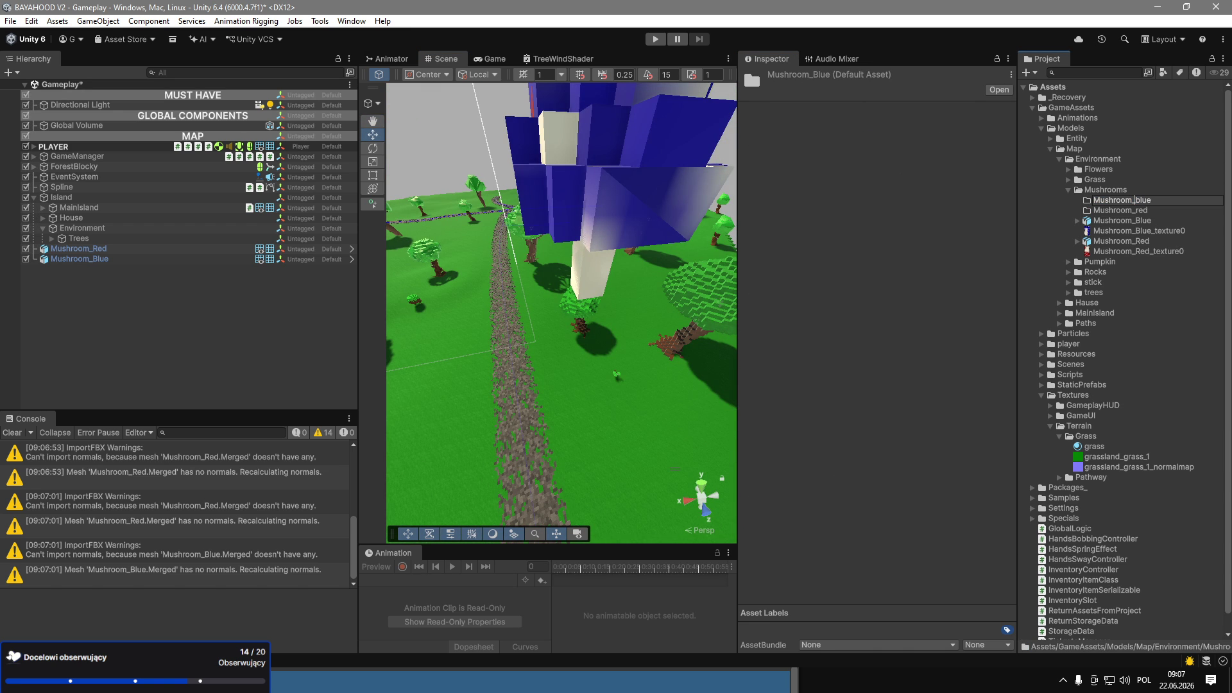
{"action": "key", "text": "Home"}
{"action": "key", "text": "Delete"}
{"action": "type", "text": "m"}
{"action": "key", "text": "Return"}
{"action": "key", "text": "Down"}
{"action": "key", "text": "F2"}
{"action": "key", "text": "End"}
{"action": "key", "text": "Left"}
{"action": "key", "text": "Left"}
{"action": "key", "text": "Left"}
{"action": "key", "text": "BackSpace"}
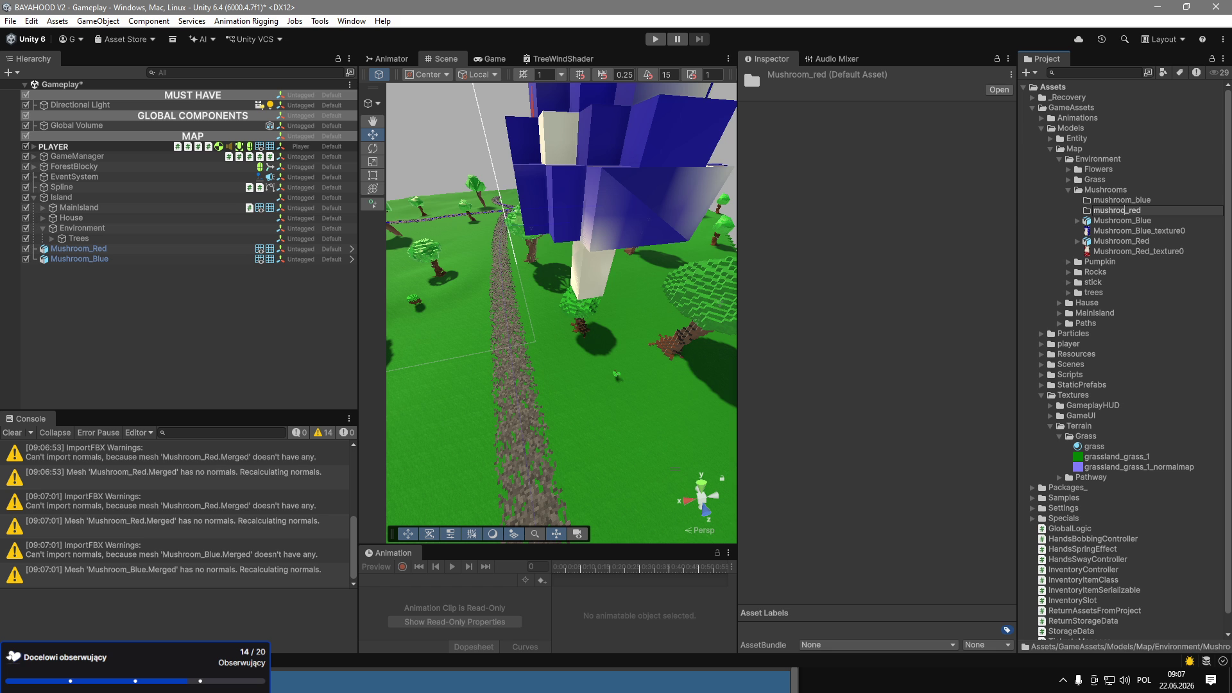
{"action": "type", "text": "m"}
{"action": "key", "text": "Return"}
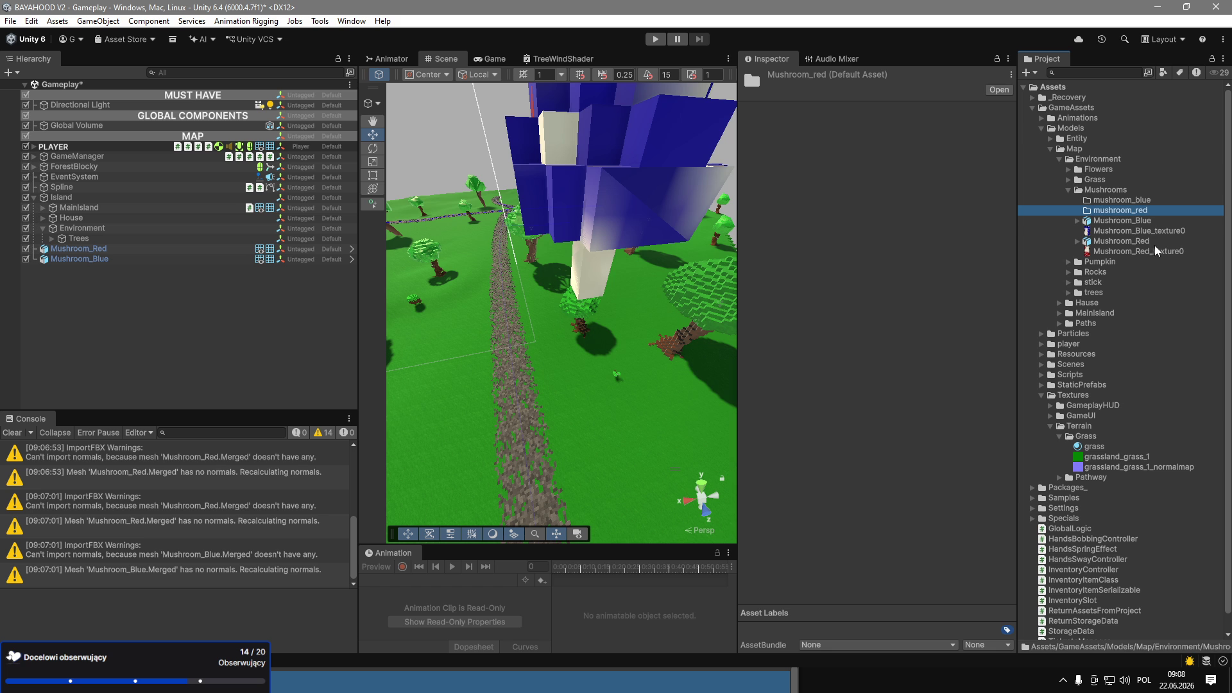
Move each mushroom model and its texture into its matching folder.
{"action": "mouse_move", "coordinate": [1127, 218]}
{"action": "left_mouse_down"}
{"action": "mouse_move", "coordinate": [1122, 200]}
{"action": "mouse_move", "coordinate": [1122, 220]}
{"action": "mouse_move", "coordinate": [1117, 200]}
{"action": "mouse_move", "coordinate": [1112, 215]}
{"action": "left_mouse_up"}
{"action": "left_click", "coordinate": [1113, 220]}
{"action": "left_click", "coordinate": [1113, 231], "text": "shift"}
{"action": "left_click", "coordinate": [1078, 210]}
{"action": "left_click", "coordinate": [1078, 199]}
{"action": "left_click", "coordinate": [1129, 210]}
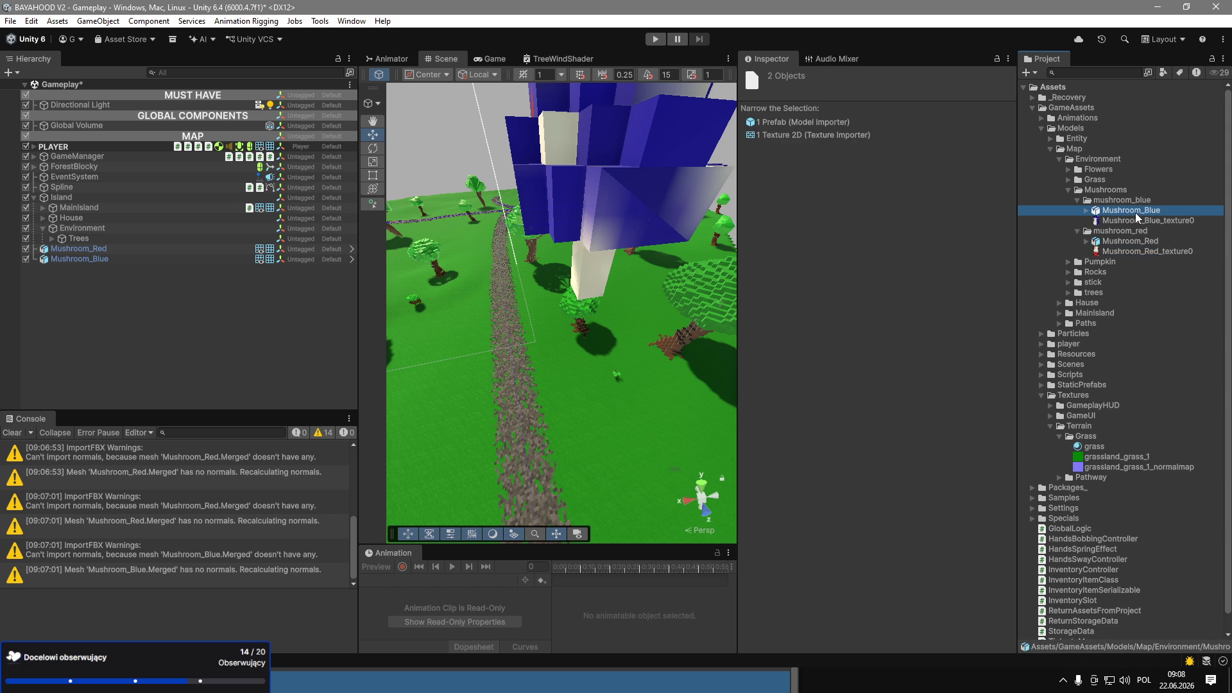
Create a new material named mushroom_blue in the mushroom_blue folder.
{"action": "right_click", "coordinate": [1119, 200]}
{"action": "left_click", "coordinate": [1119, 200]}
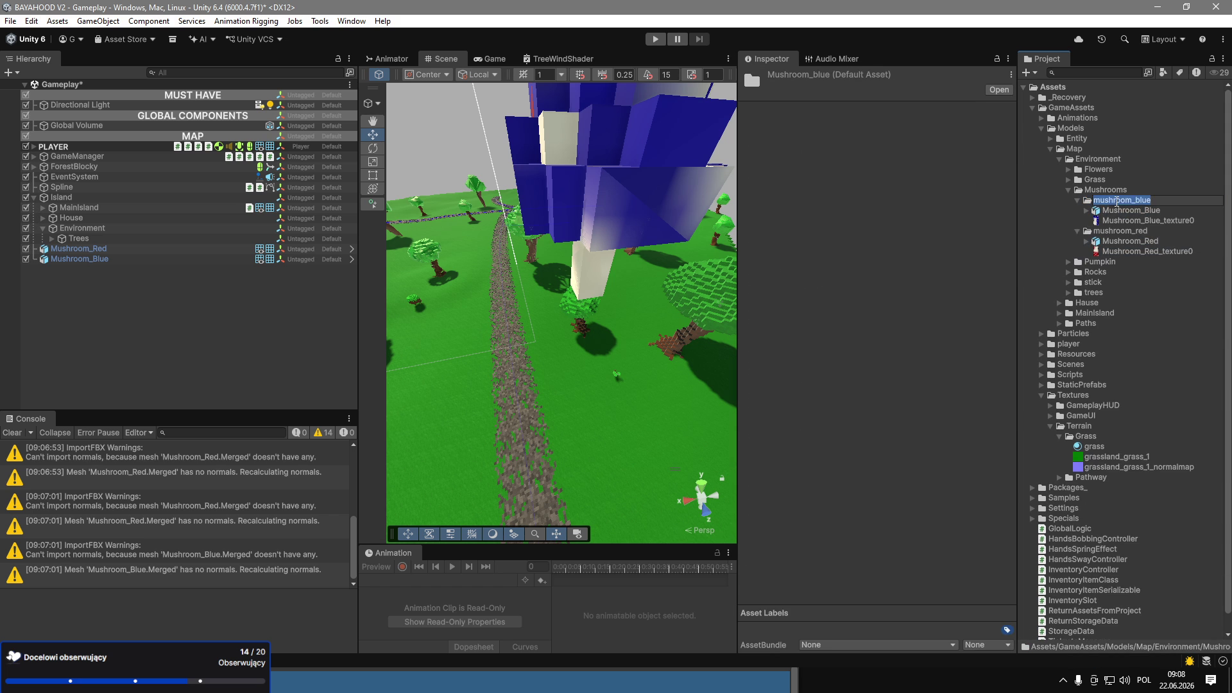
{"action": "left_click", "coordinate": [1101, 199]}
{"action": "right_click", "coordinate": [1094, 201]}
{"action": "mouse_move", "coordinate": [1053, 207]}
{"action": "left_click", "coordinate": [927, 231]}
{"action": "left_click", "coordinate": [1124, 253]}
{"action": "key", "text": "ctrl+d"}
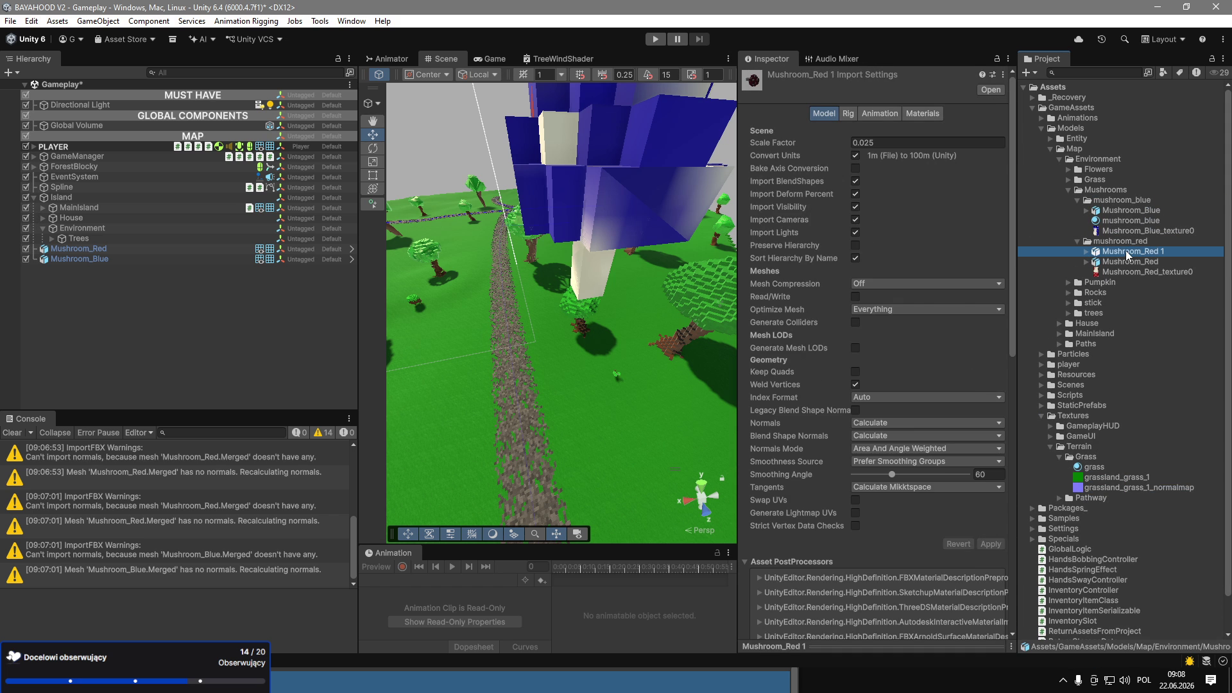
Delete the duplicate red model and create a mushroom_red_mat material in mushroom_red.
{"action": "key", "text": "Delete"}
{"action": "key", "text": "Return"}
{"action": "left_click", "coordinate": [1127, 252]}
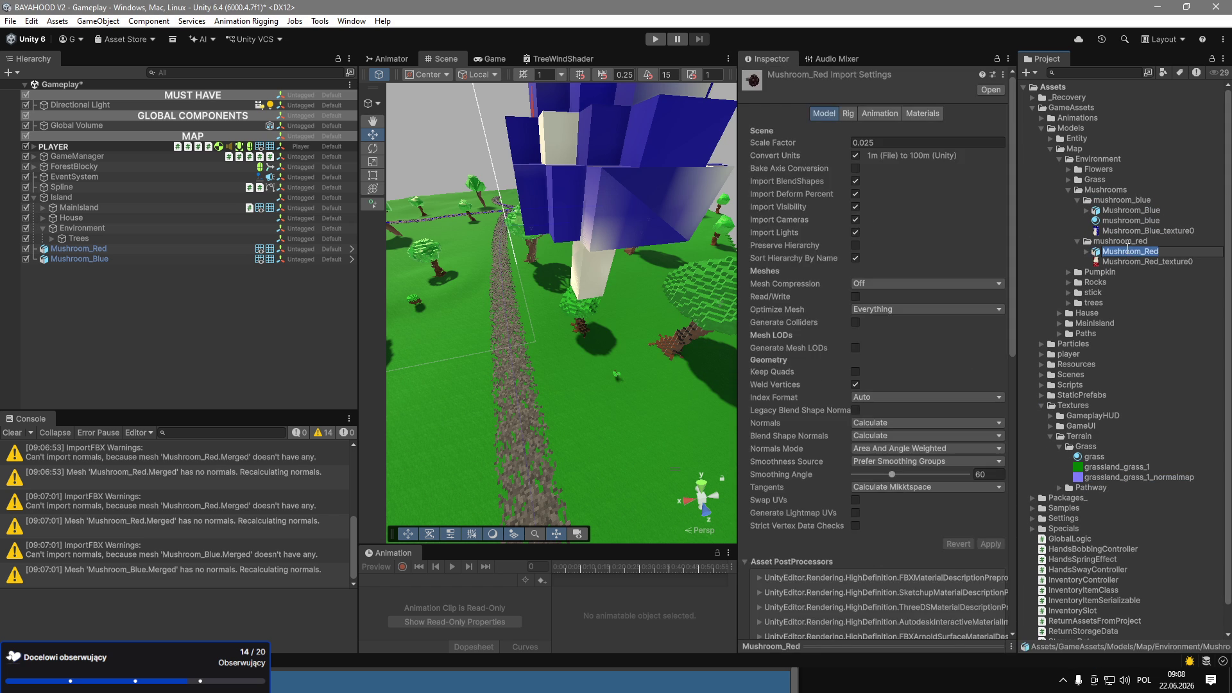
{"action": "right_click", "coordinate": [1124, 245]}
{"action": "mouse_move", "coordinate": [1065, 246]}
{"action": "left_click", "coordinate": [948, 267]}
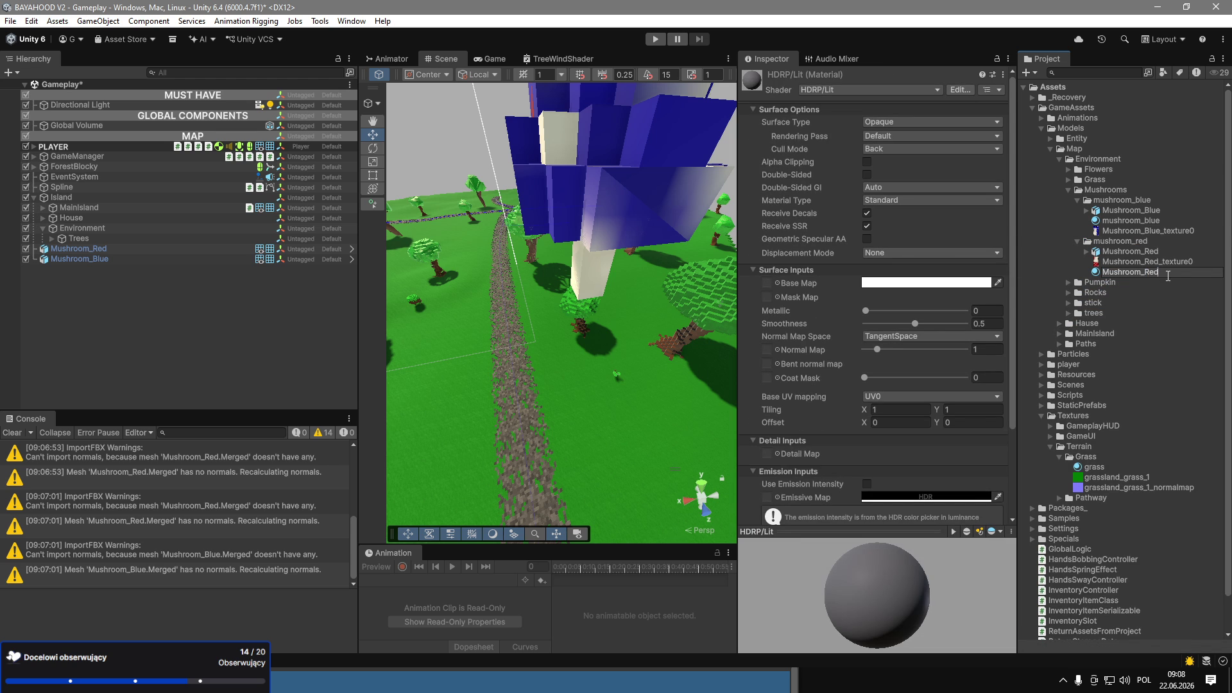
{"action": "type", "text": "m"}
{"action": "type", "text": "_red_mat"}
{"action": "key", "text": "Return"}
Rename the red model to mushroom_red and its texture to mushroom_red_text.
{"action": "left_click", "coordinate": [1133, 250]}
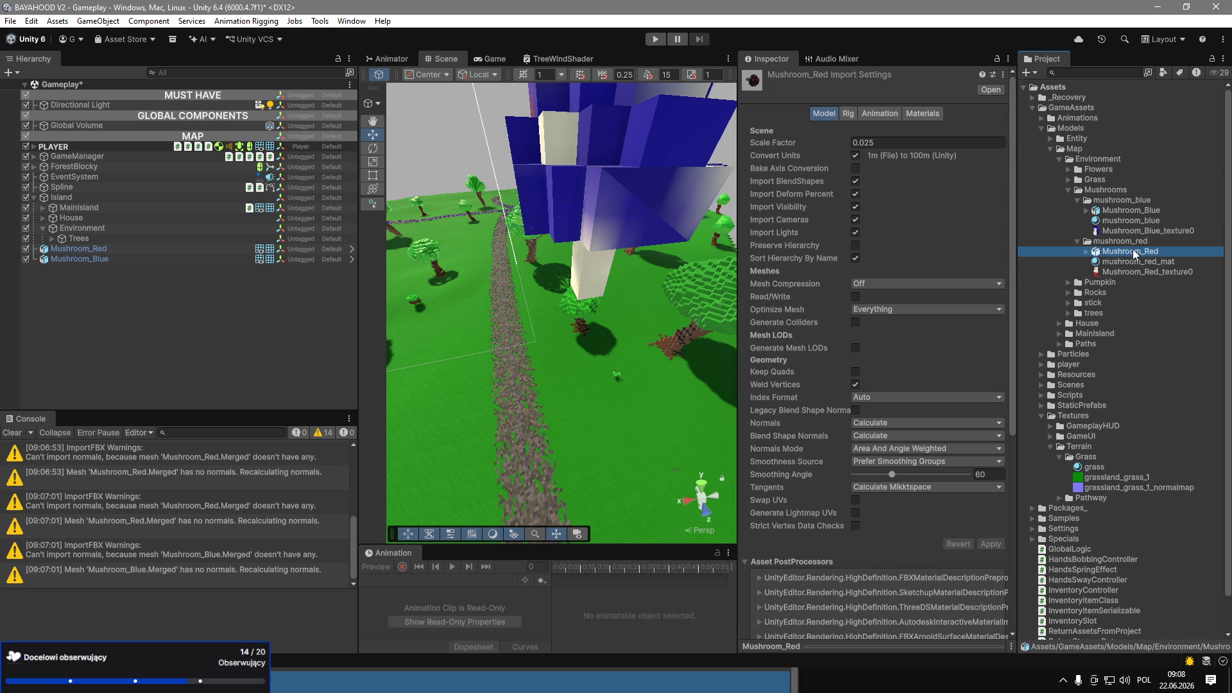
{"action": "type", "text": "mushro"}
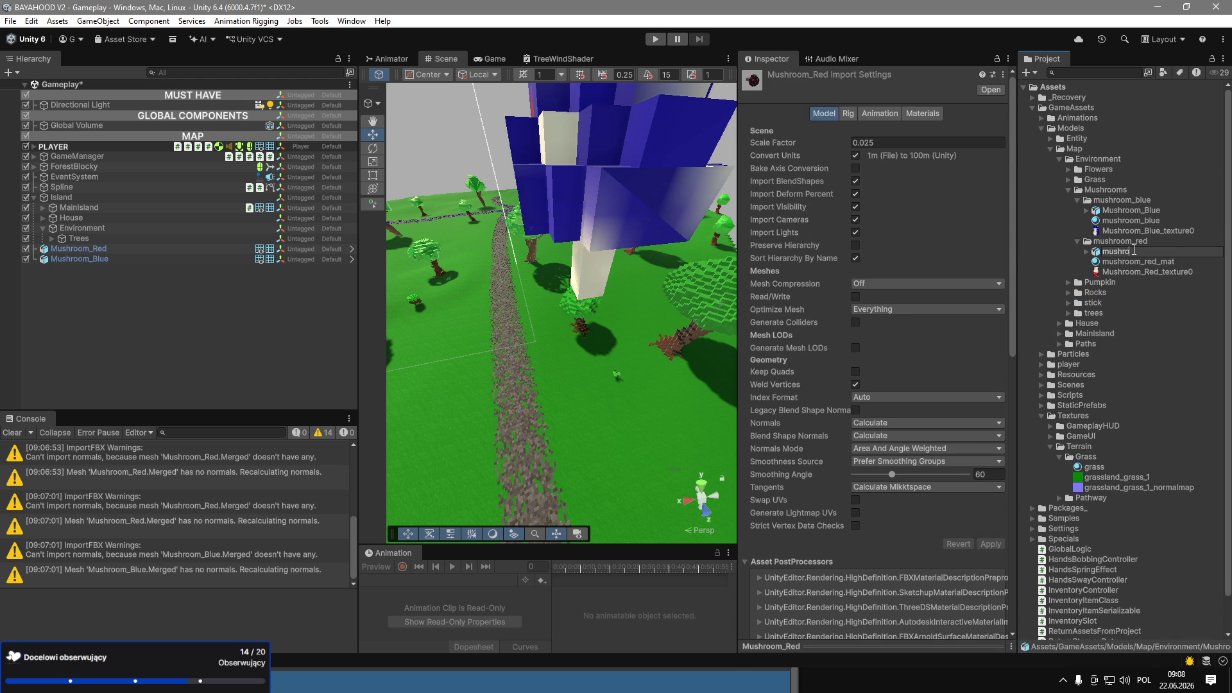
{"action": "type", "text": "om_red"}
{"action": "key", "text": "Return"}
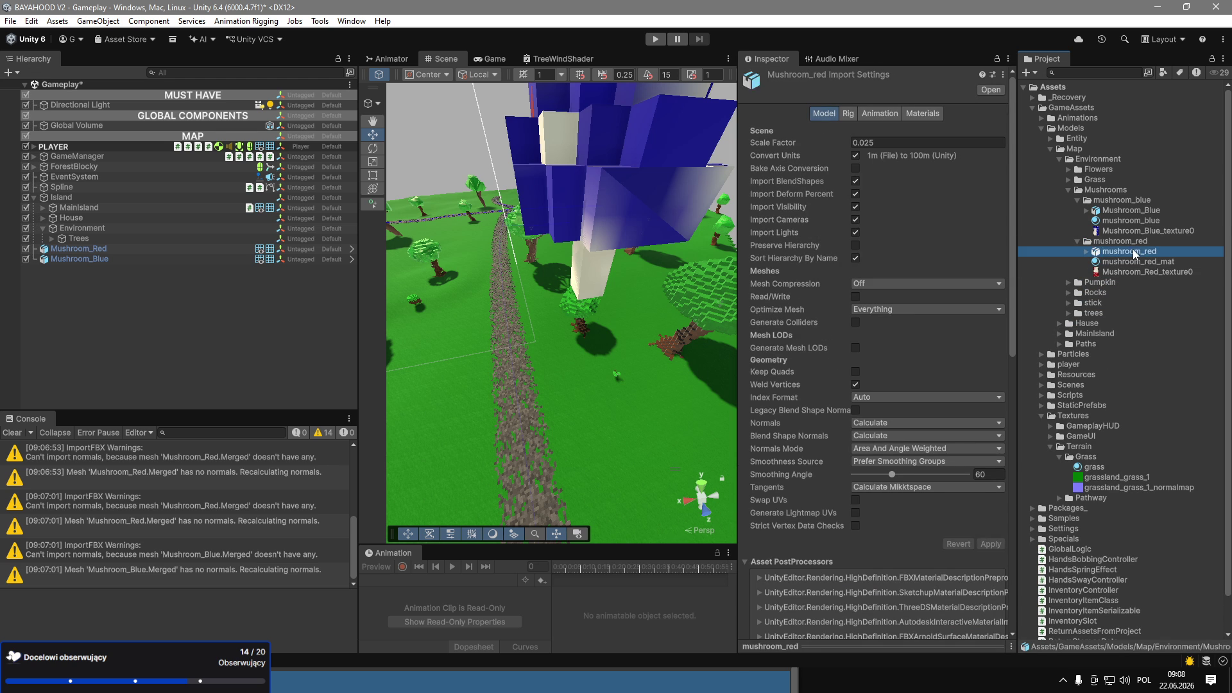
{"action": "left_click", "coordinate": [1147, 272]}
{"action": "key", "text": "F2"}
{"action": "type", "text": "mushroom_r"}
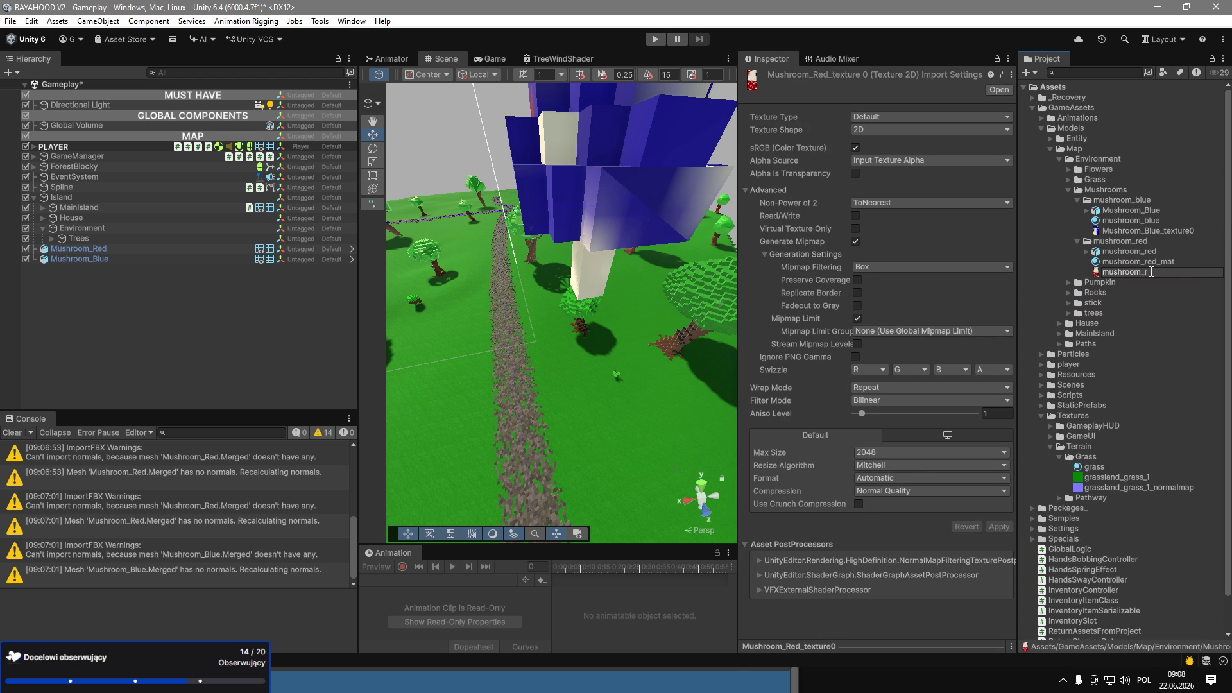
{"action": "type", "text": "ed_text"}
{"action": "key", "text": "Return"}
Rename the blue mushroom's texture to mushroom_blue_text.
{"action": "left_click", "coordinate": [1165, 233]}
{"action": "key", "text": "F2"}
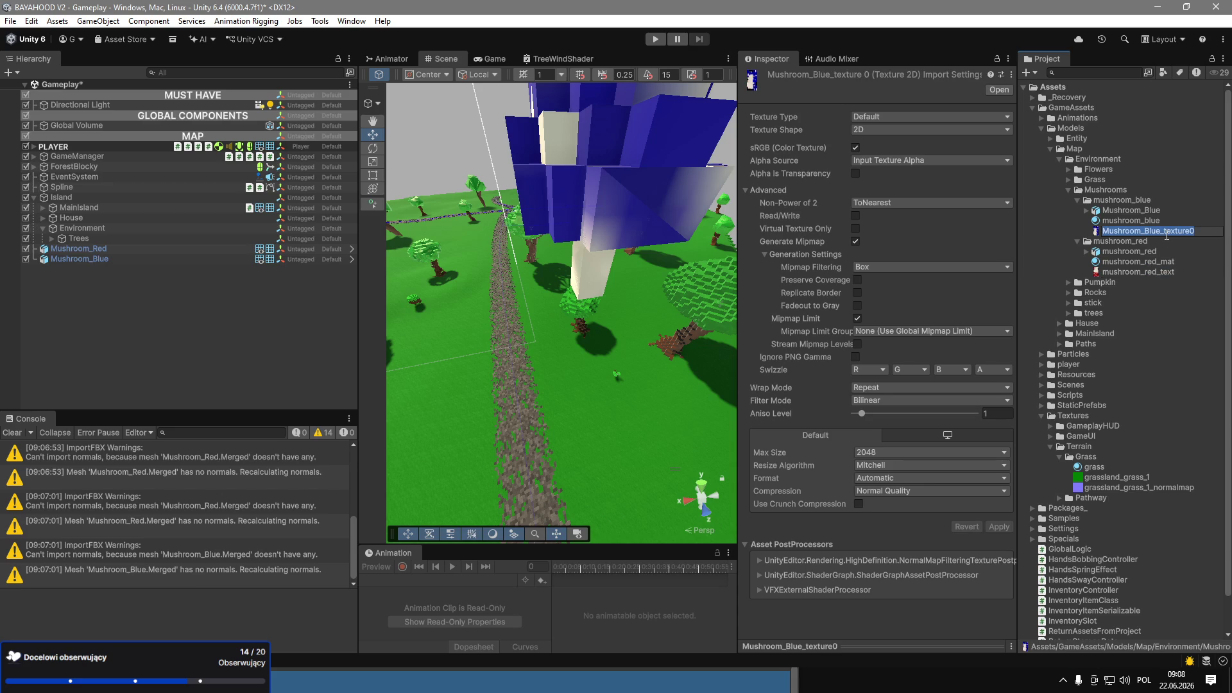
{"action": "type", "text": "Mushroom_Re"}
{"action": "key", "text": "BackSpace"}
{"action": "key", "text": "BackSpace"}
{"action": "key", "text": "BackSpace"}
{"action": "type", "text": "mushroom_blue_text"}
{"action": "key", "text": "Return"}
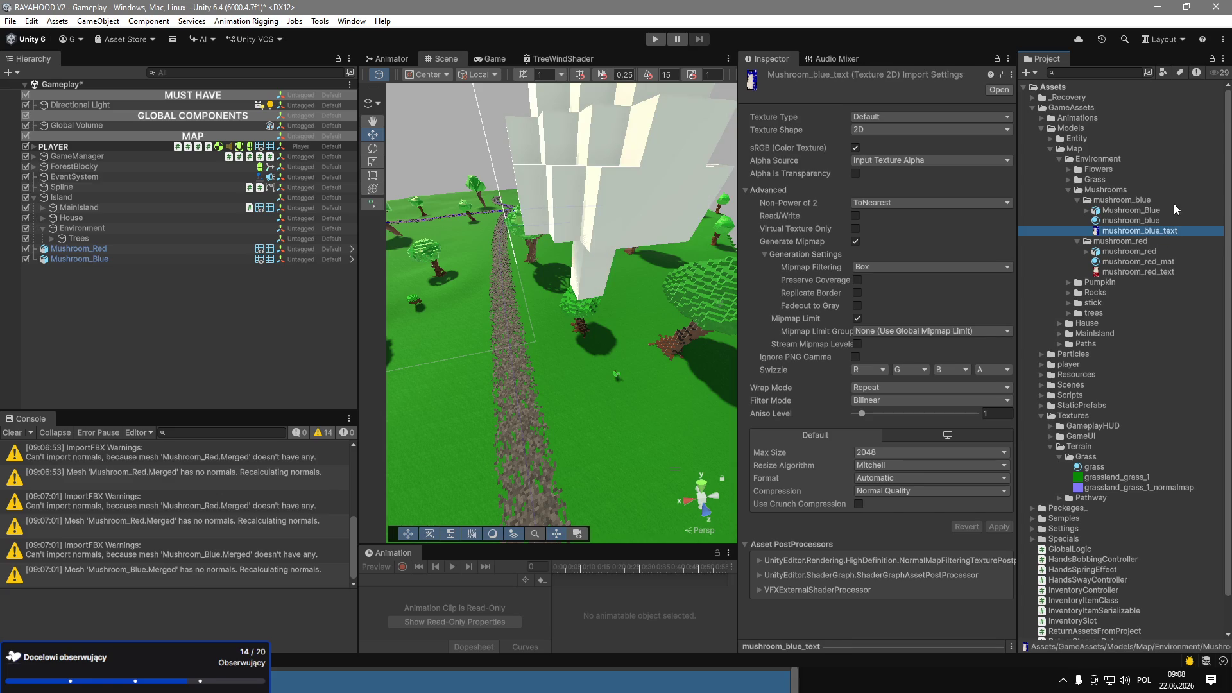
Rename the blue material to mushroom_blue_mat and the blue model to mushroom_blue.
{"action": "left_click", "coordinate": [1212, 218]}
{"action": "left_click", "coordinate": [1212, 218]}
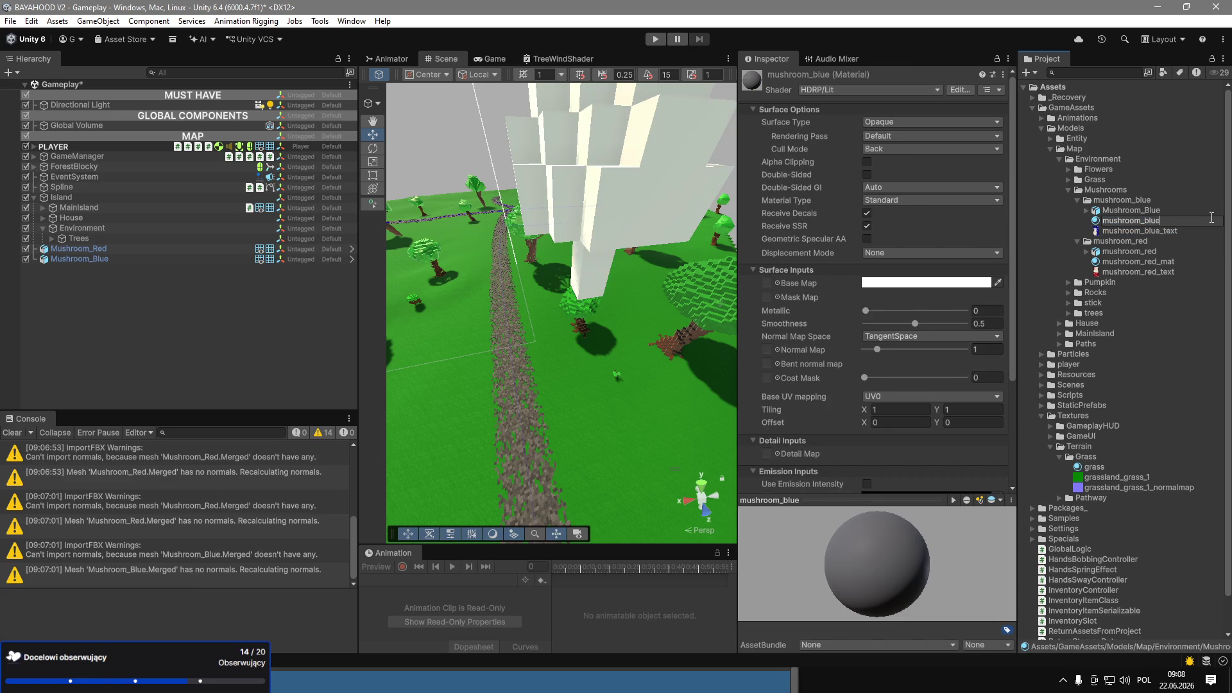
{"action": "key", "text": "Return"}
{"action": "left_click", "coordinate": [1212, 220]}
{"action": "left_click", "coordinate": [1211, 217]}
{"action": "key", "text": "Return"}
{"action": "key", "text": "Up"}
{"action": "key", "text": "F2"}
{"action": "type", "text": "mushroom"}
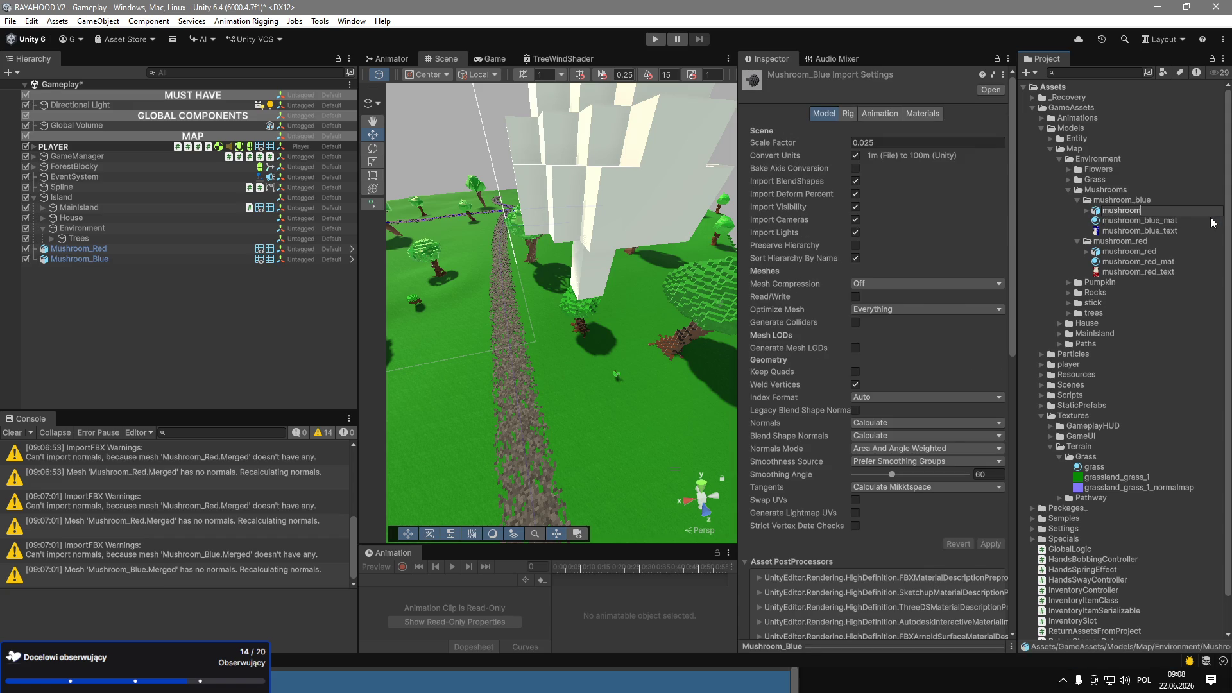
{"action": "type", "text": "_blue"}
{"action": "key", "text": "Return"}
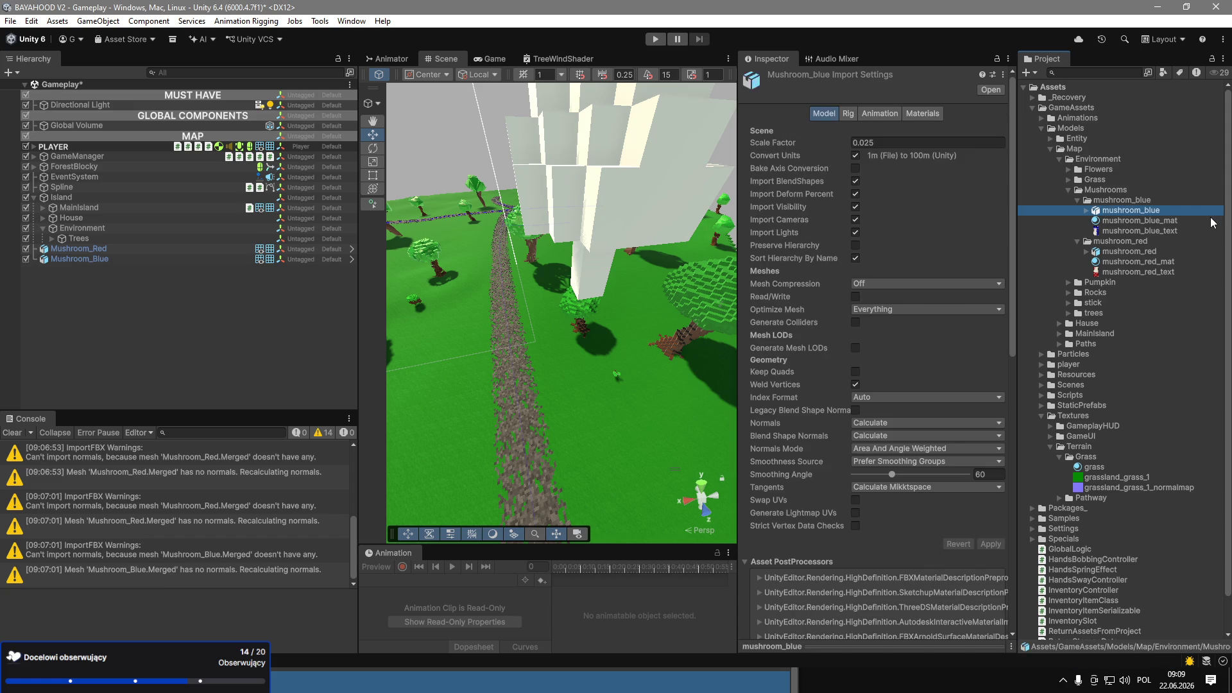
{"action": "left_click", "coordinate": [1132, 220]}
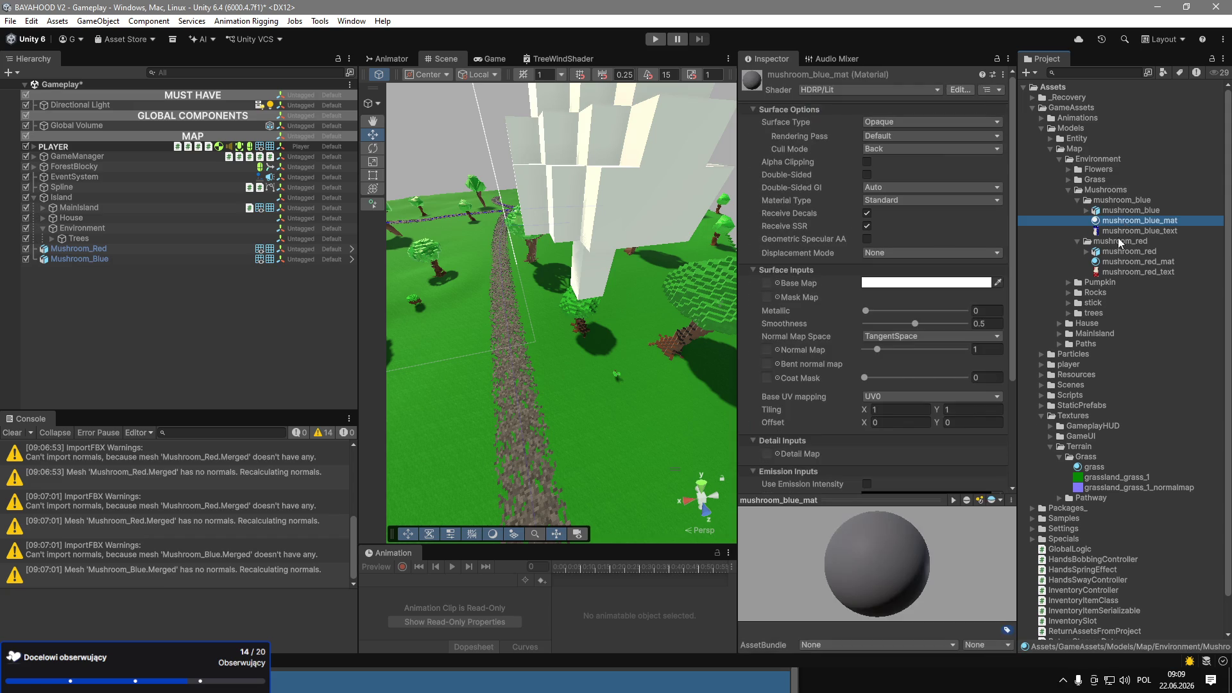
Assign mushroom_red_mat to Mushroom_Red and mushroom_blue_mat to Mushroom_Blue in the Hierarchy.
{"action": "mouse_move", "coordinate": [853, 295]}
{"action": "left_mouse_down"}
{"action": "mouse_move", "coordinate": [763, 293]}
{"action": "mouse_move", "coordinate": [786, 288]}
{"action": "left_mouse_up"}
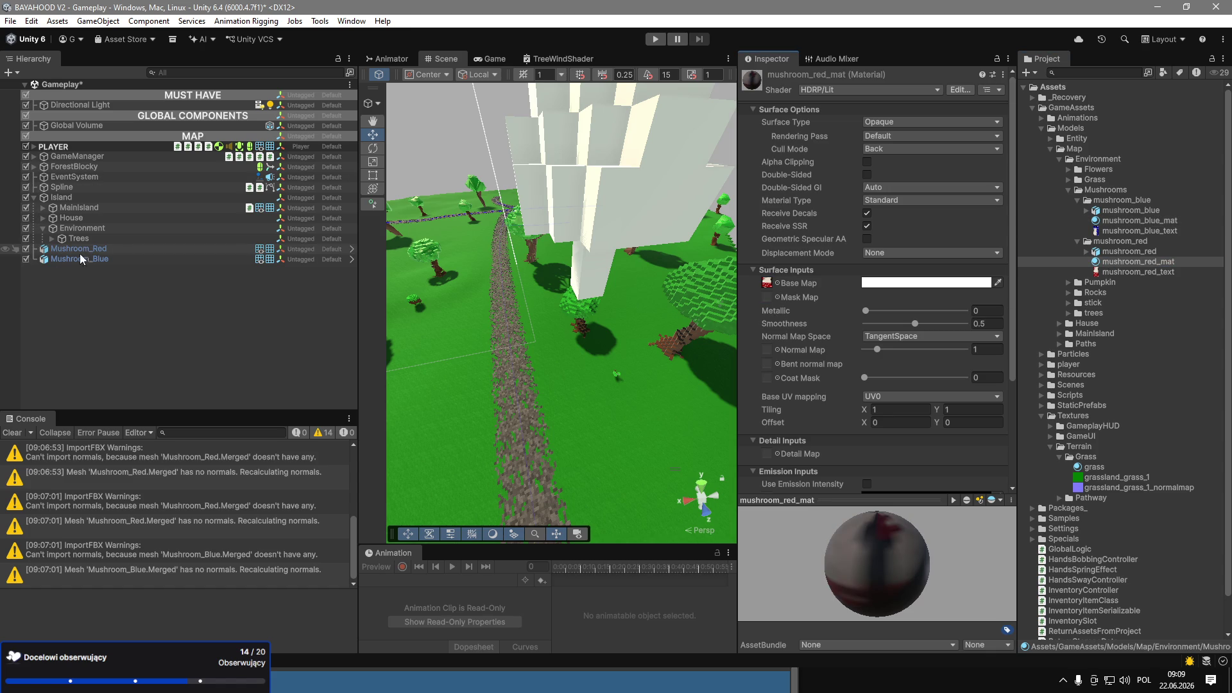
{"action": "left_click", "coordinate": [93, 250]}
{"action": "mouse_move", "coordinate": [1157, 269]}
{"action": "left_mouse_down"}
{"action": "mouse_move", "coordinate": [699, 295]}
{"action": "mouse_move", "coordinate": [109, 250]}
{"action": "left_mouse_up"}
{"action": "left_click_drag", "start_coordinate": [1132, 220], "coordinate": [105, 260]}
Unpack both mushroom prefabs completely and clear the Console warnings.
{"action": "left_click", "coordinate": [103, 260], "text": "ctrl"}
{"action": "right_click", "coordinate": [103, 260]}
{"action": "mouse_move", "coordinate": [225, 338]}
{"action": "left_click", "coordinate": [340, 404]}
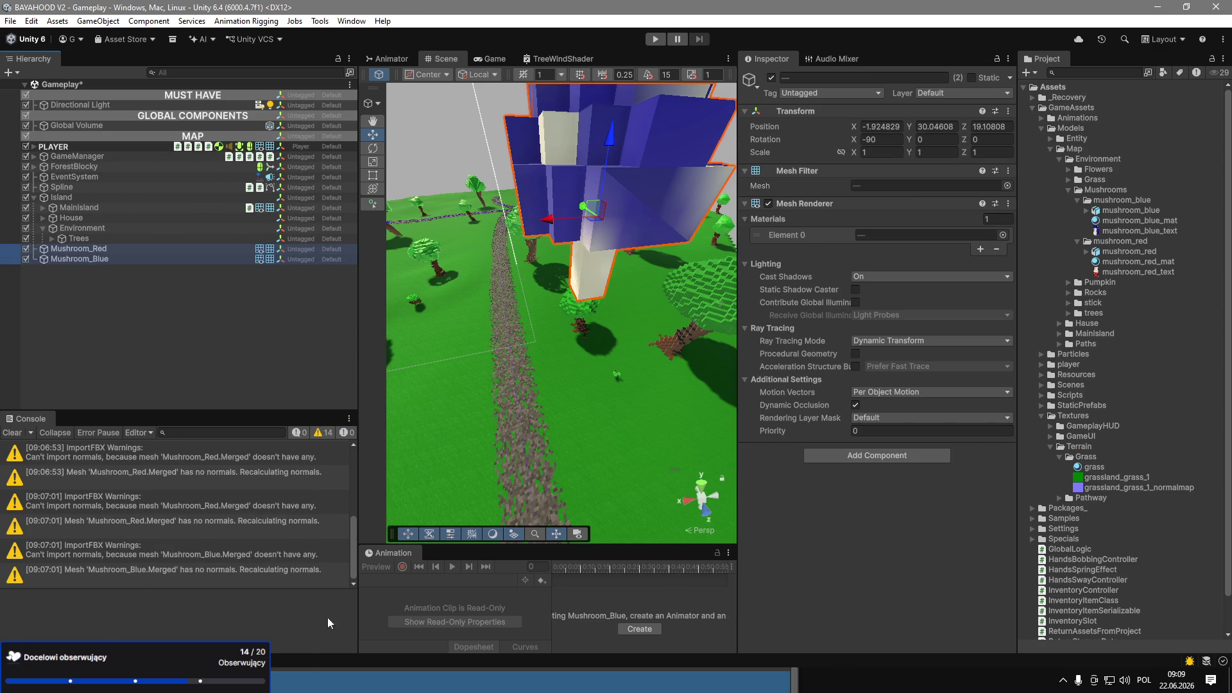
{"action": "left_click", "coordinate": [11, 432]}
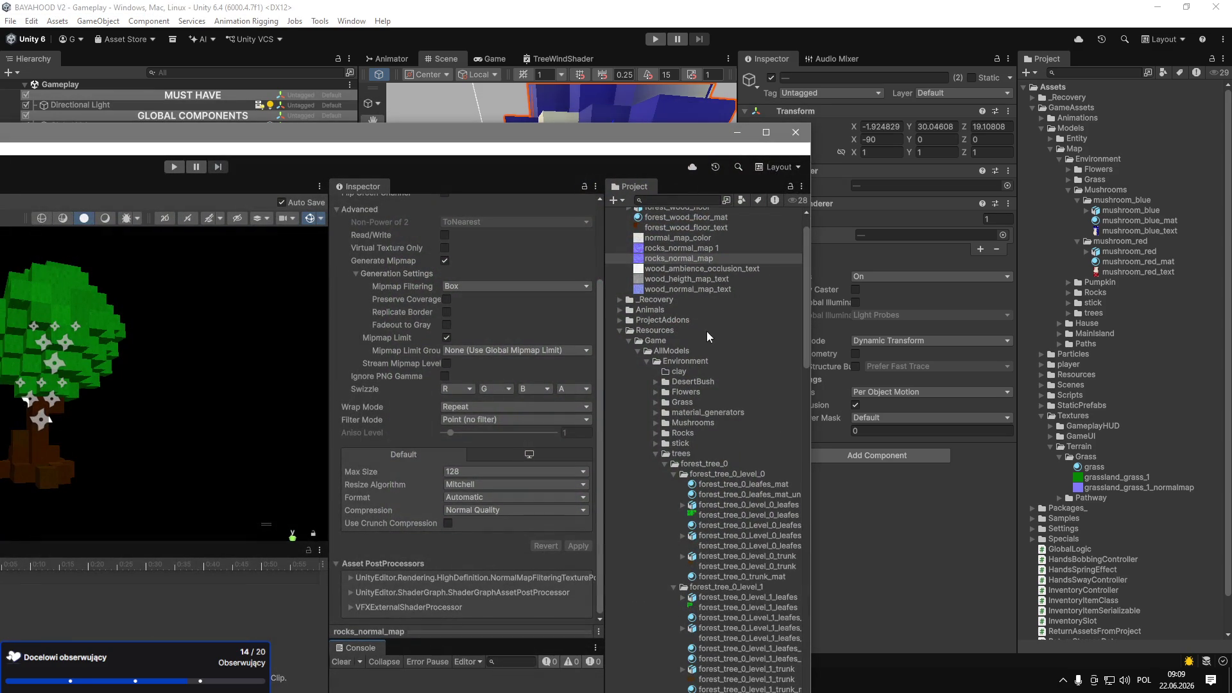
{"action": "left_click", "coordinate": [683, 199]}
In the reference project, search 'mushro' and inspect the blue_mushroom prefab's material.
{"action": "type", "text": "ushro"}
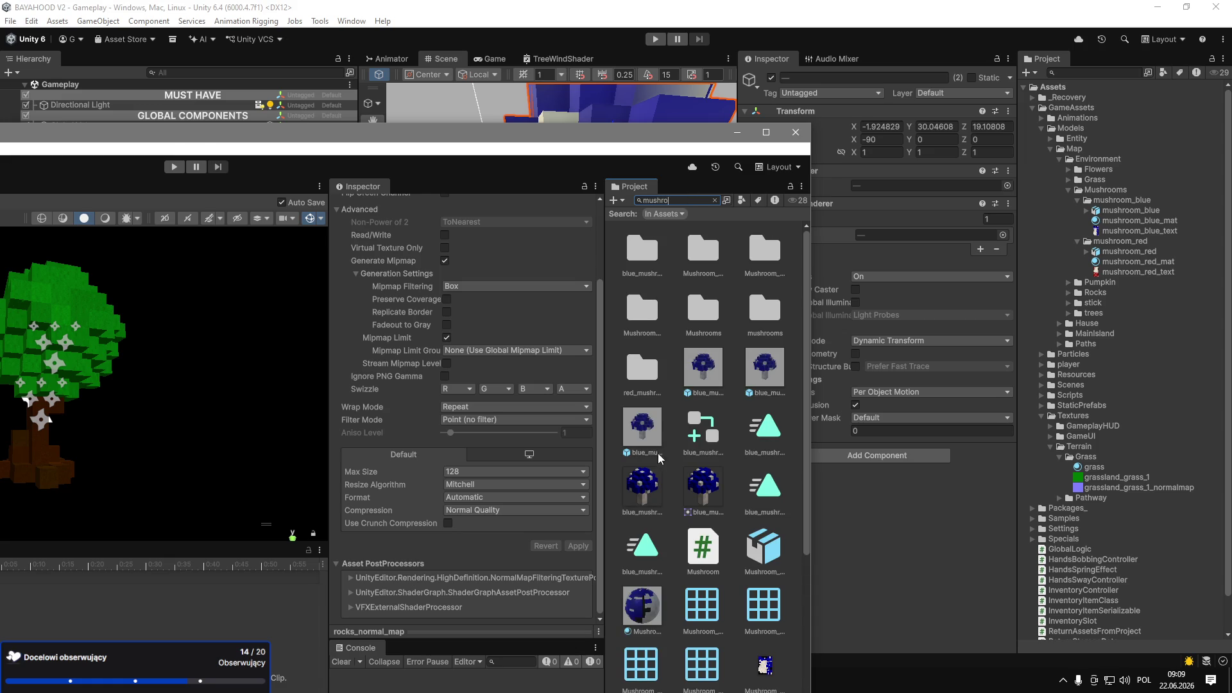
{"action": "double_click", "coordinate": [641, 426]}
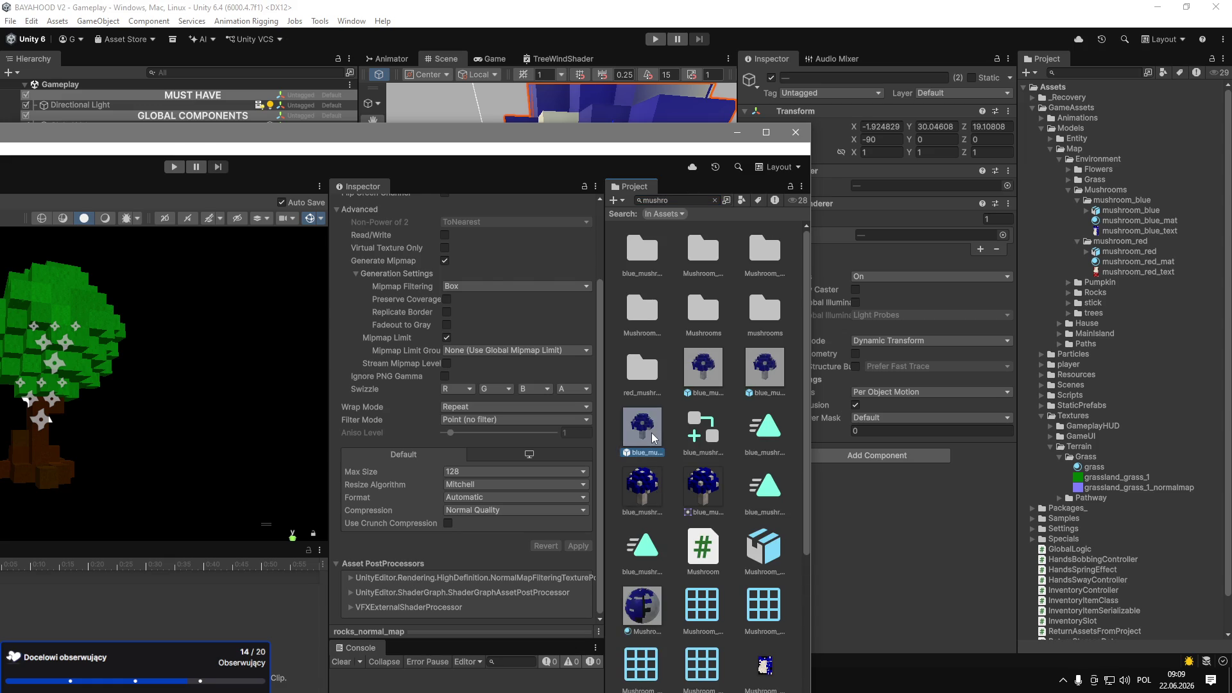
{"action": "left_click_drag", "start_coordinate": [413, 150], "coordinate": [884, 191]}
{"action": "left_click", "coordinate": [167, 279]}
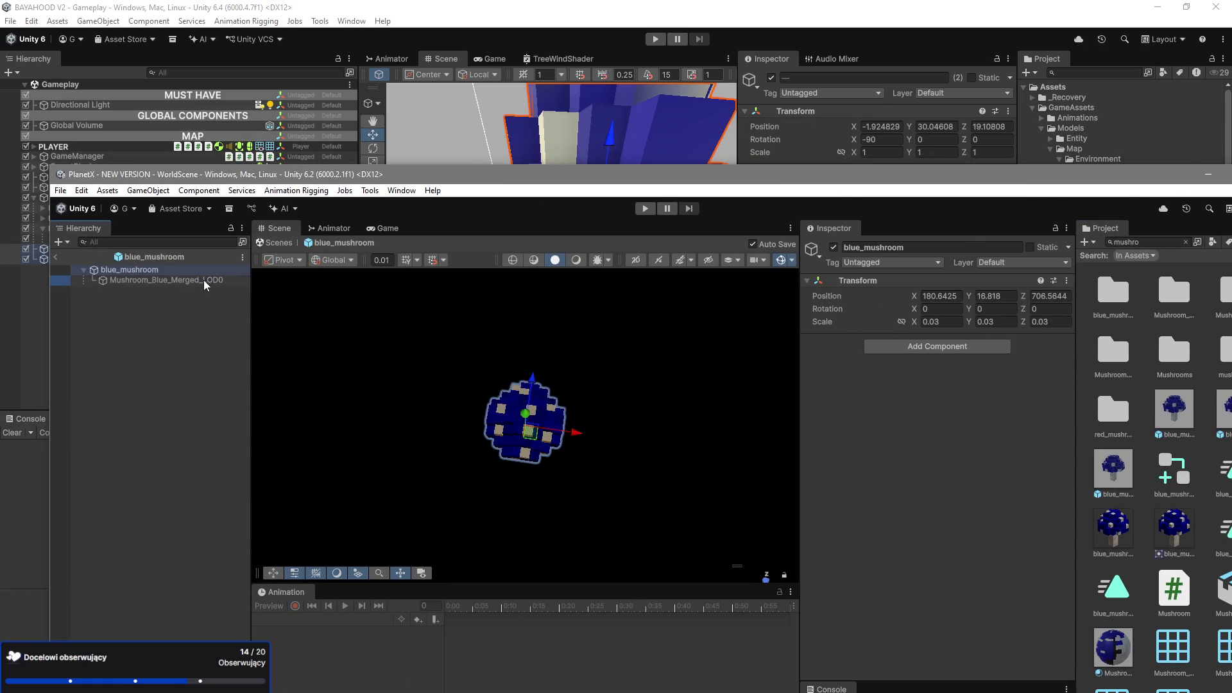
{"action": "left_click", "coordinate": [889, 371]}
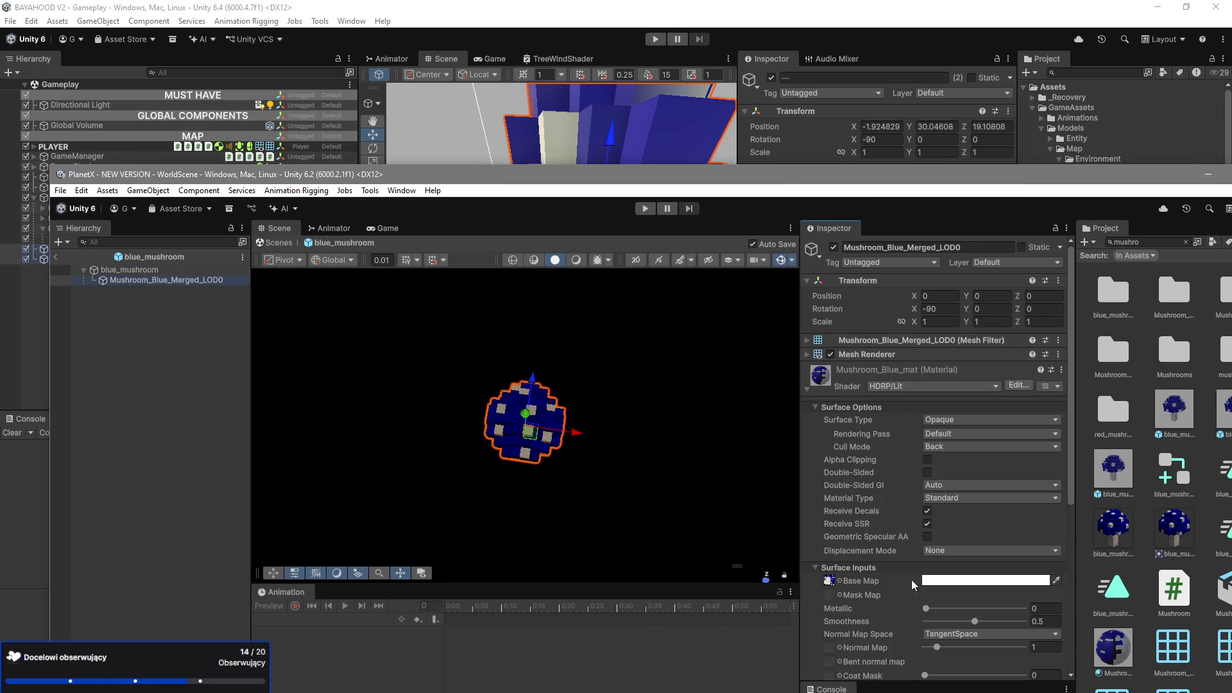
{"action": "scroll", "coordinate": [853, 597], "scroll_direction": "down", "scroll_amount": 5}
{"action": "scroll", "coordinate": [845, 617], "scroll_direction": "down", "scroll_amount": 1}
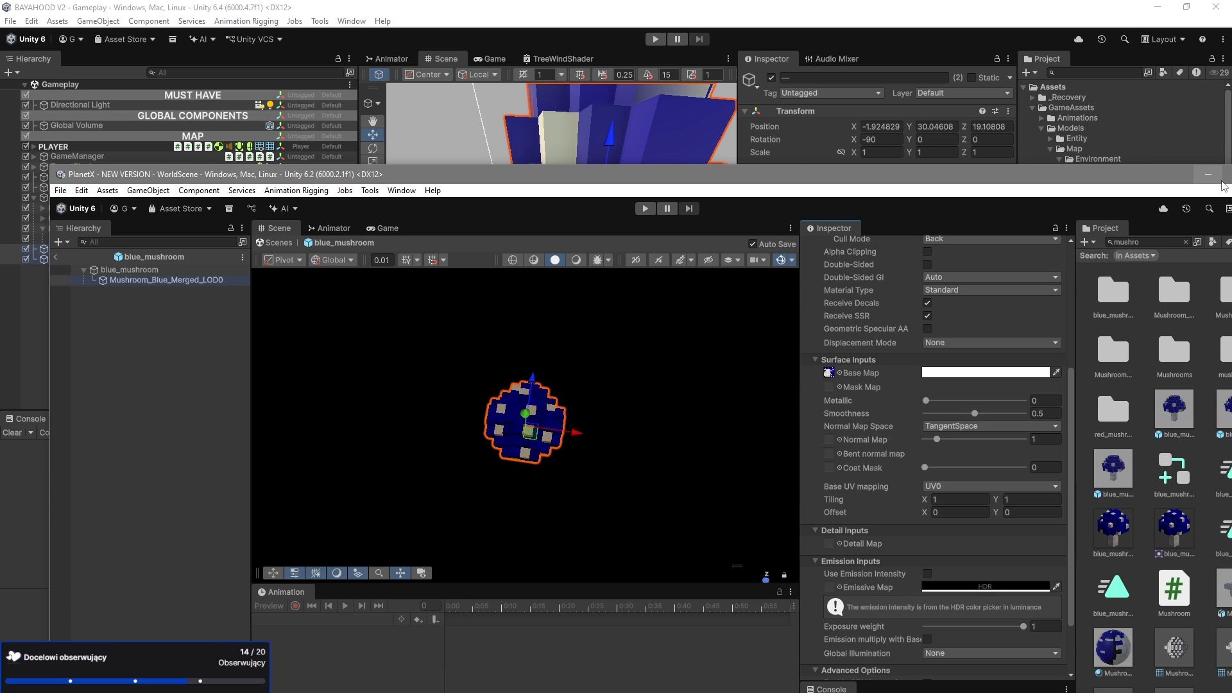
{"action": "left_click", "coordinate": [1215, 183]}
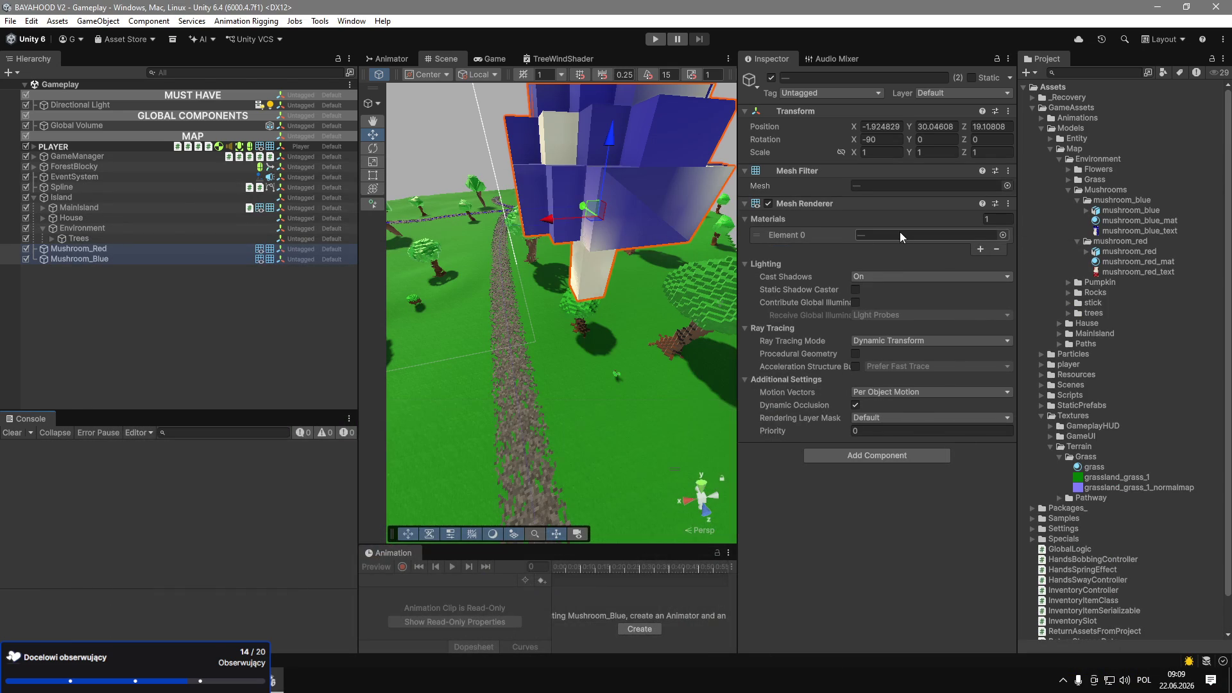
Set both mushroom textures to Cursor texture type with Clamp wrap mode.
{"action": "left_click", "coordinate": [1118, 273]}
{"action": "left_click", "coordinate": [1138, 231], "text": "ctrl"}
{"action": "left_click", "coordinate": [930, 116]}
{"action": "left_click", "coordinate": [913, 187]}
{"action": "left_click", "coordinate": [909, 257]}
{"action": "left_click", "coordinate": [886, 286]}
{"action": "left_click", "coordinate": [909, 270]}
Apply Point (no filter) filtering to the textures and nudge Mushroom_Blue along X.
{"action": "left_click", "coordinate": [892, 283]}
{"action": "left_click", "coordinate": [1003, 396]}
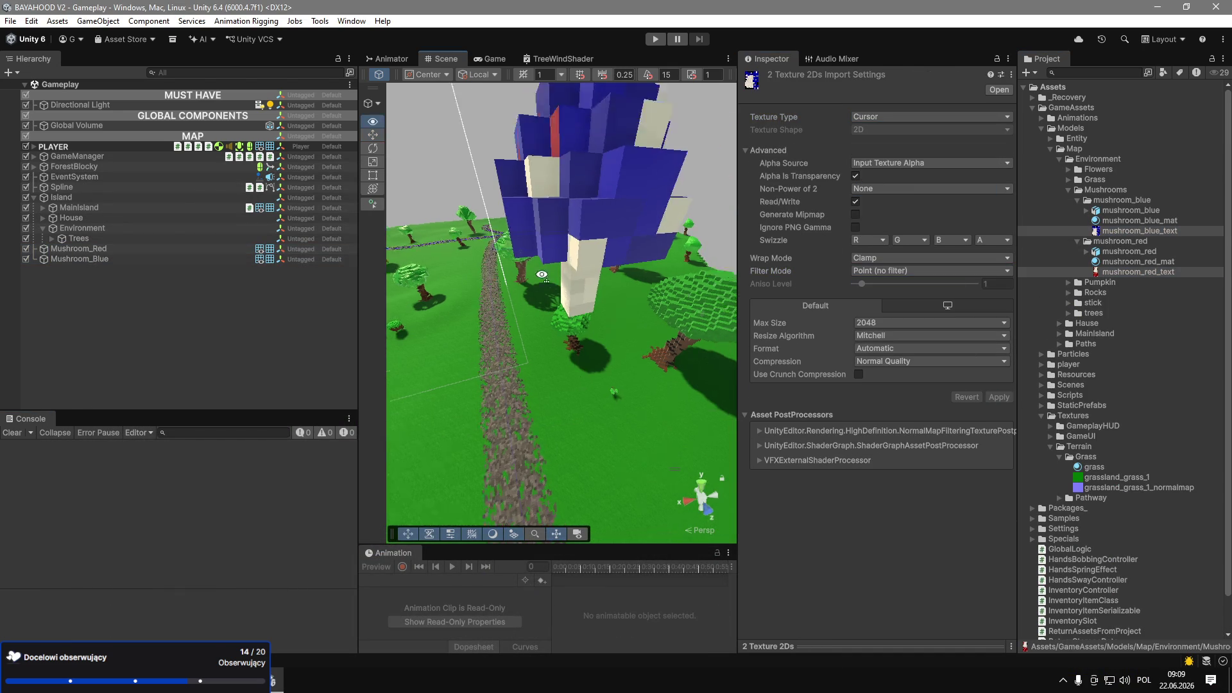
{"action": "left_click", "coordinate": [542, 338]}
{"action": "left_click_drag", "start_coordinate": [489, 366], "coordinate": [478, 372]}
Frame Mushroom_Blue in the Scene view and select both mushroom materials together.
{"action": "scroll", "coordinate": [534, 313], "scroll_direction": "down", "scroll_amount": 3}
{"action": "key", "text": "f"}
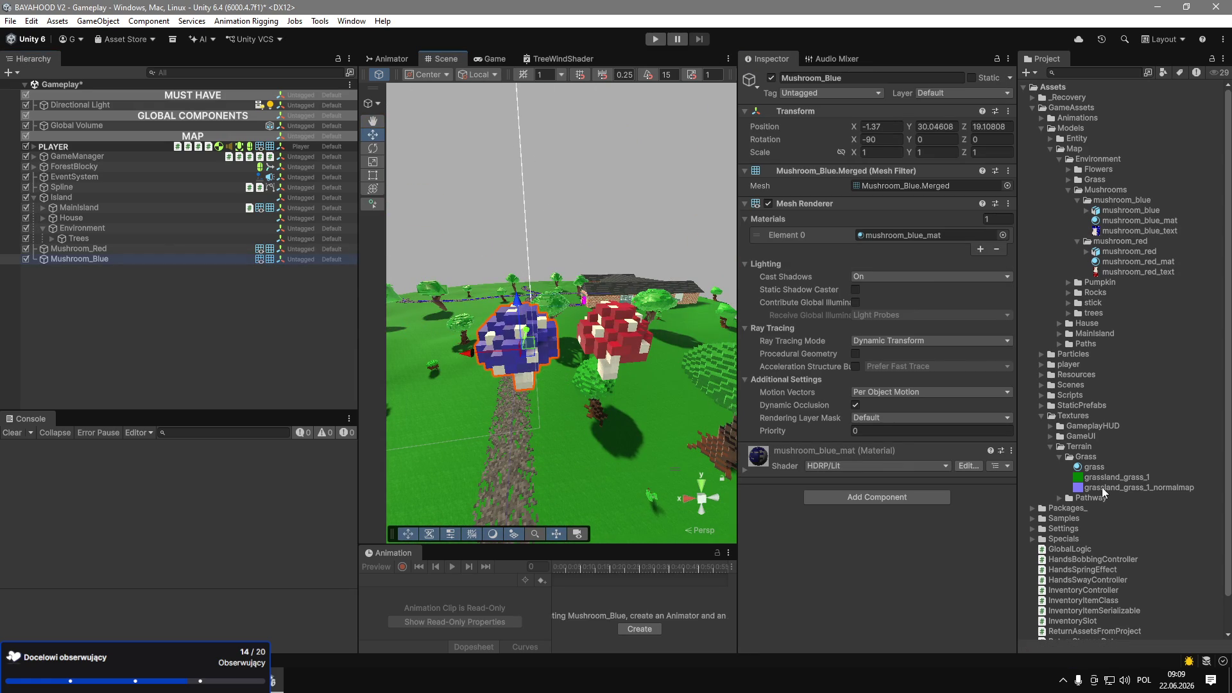
{"action": "mouse_move", "coordinate": [1102, 487]}
{"action": "left_mouse_down"}
{"action": "mouse_move", "coordinate": [1116, 484]}
{"action": "mouse_move", "coordinate": [770, 453]}
{"action": "left_mouse_up"}
{"action": "left_click", "coordinate": [1138, 262]}
{"action": "left_click", "coordinate": [1139, 221], "text": "ctrl"}
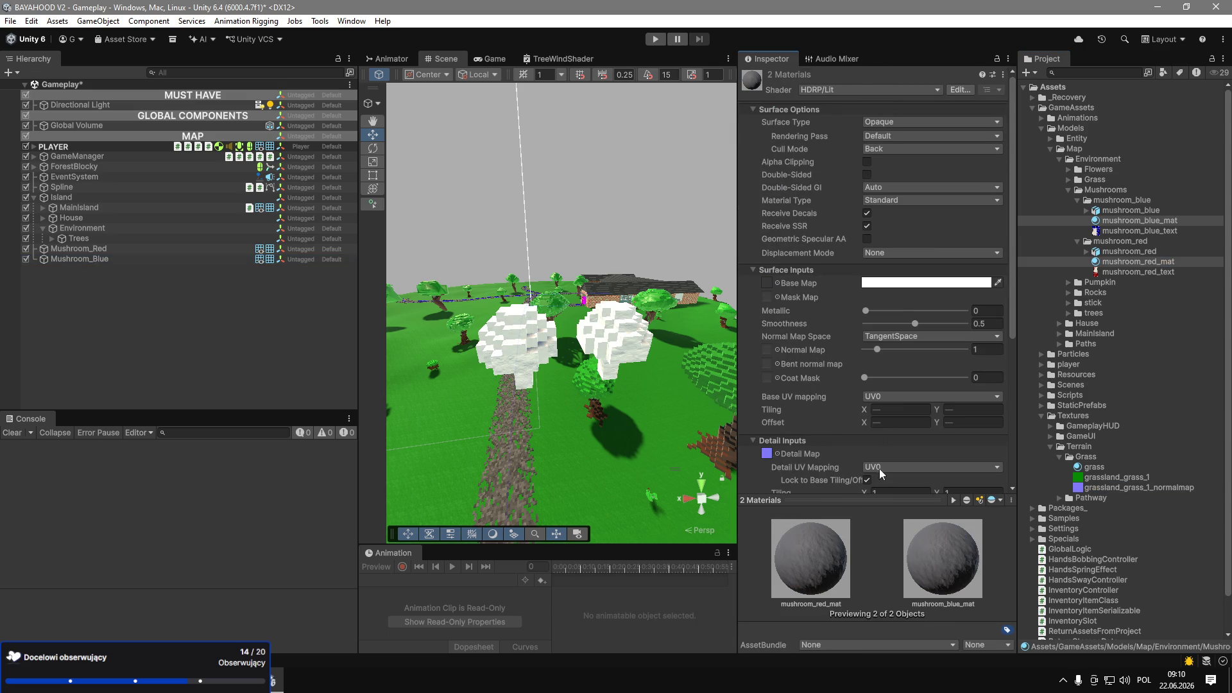
Try detail settings on the mushroom materials: tiling 3 and several Detail Normal Scale values.
{"action": "scroll", "coordinate": [879, 474], "scroll_direction": "down", "scroll_amount": 3}
{"action": "mouse_move", "coordinate": [558, 385]}
{"action": "left_mouse_down"}
{"action": "mouse_move", "coordinate": [523, 398]}
{"action": "mouse_move", "coordinate": [570, 489]}
{"action": "left_mouse_up"}
{"action": "left_click_drag", "start_coordinate": [569, 488], "coordinate": [578, 483]}
{"action": "mouse_move", "coordinate": [915, 429]}
{"action": "left_mouse_down"}
{"action": "mouse_move", "coordinate": [966, 429]}
{"action": "mouse_move", "coordinate": [884, 443]}
{"action": "left_mouse_up"}
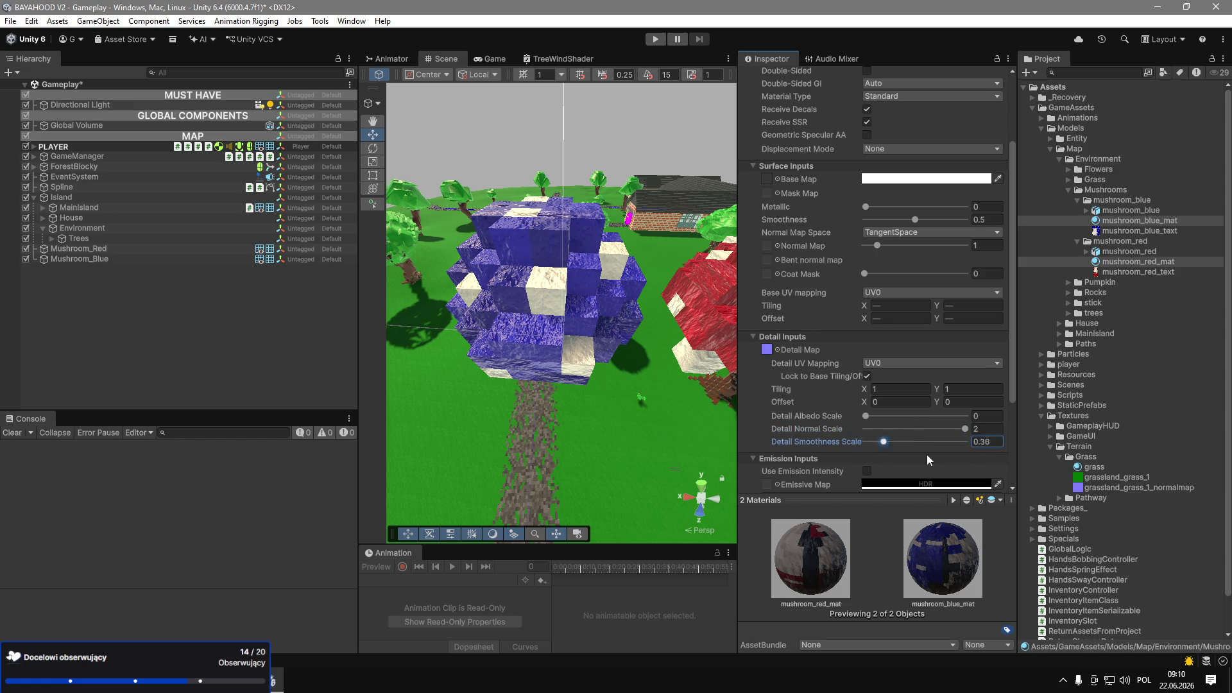
{"action": "mouse_move", "coordinate": [954, 433]}
{"action": "left_mouse_down"}
{"action": "mouse_move", "coordinate": [872, 430]}
{"action": "mouse_move", "coordinate": [965, 379]}
{"action": "left_mouse_up"}
{"action": "type", "text": "33"}
{"action": "left_click", "coordinate": [967, 389]}
{"action": "type", "text": "3"}
{"action": "left_click_drag", "start_coordinate": [891, 428], "coordinate": [883, 429]}
{"action": "mouse_move", "coordinate": [641, 269]}
{"action": "left_mouse_down"}
{"action": "mouse_move", "coordinate": [720, 257]}
{"action": "mouse_move", "coordinate": [626, 223]}
{"action": "left_mouse_up"}
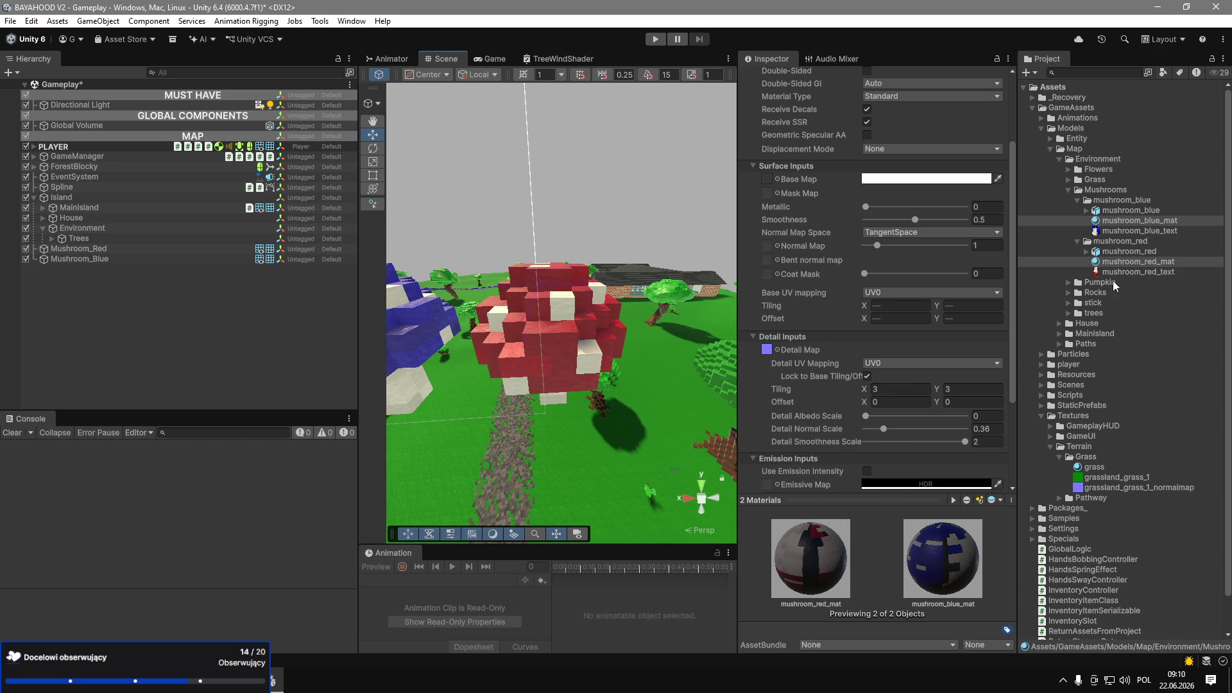
Assign the tree normal map as the mushrooms' Detail Map with tiling 1.
{"action": "left_click", "coordinate": [1068, 313]}
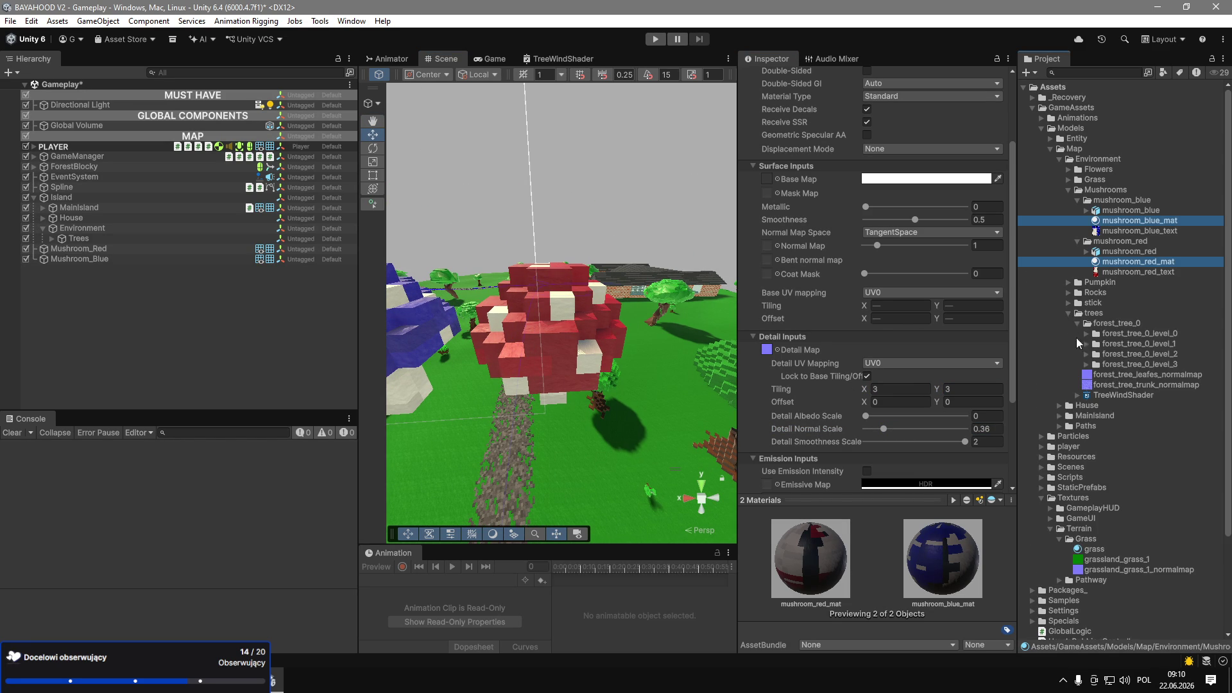
{"action": "mouse_move", "coordinate": [1102, 385]}
{"action": "left_mouse_down"}
{"action": "mouse_move", "coordinate": [1068, 399]}
{"action": "mouse_move", "coordinate": [1050, 429]}
{"action": "mouse_move", "coordinate": [768, 353]}
{"action": "left_mouse_up"}
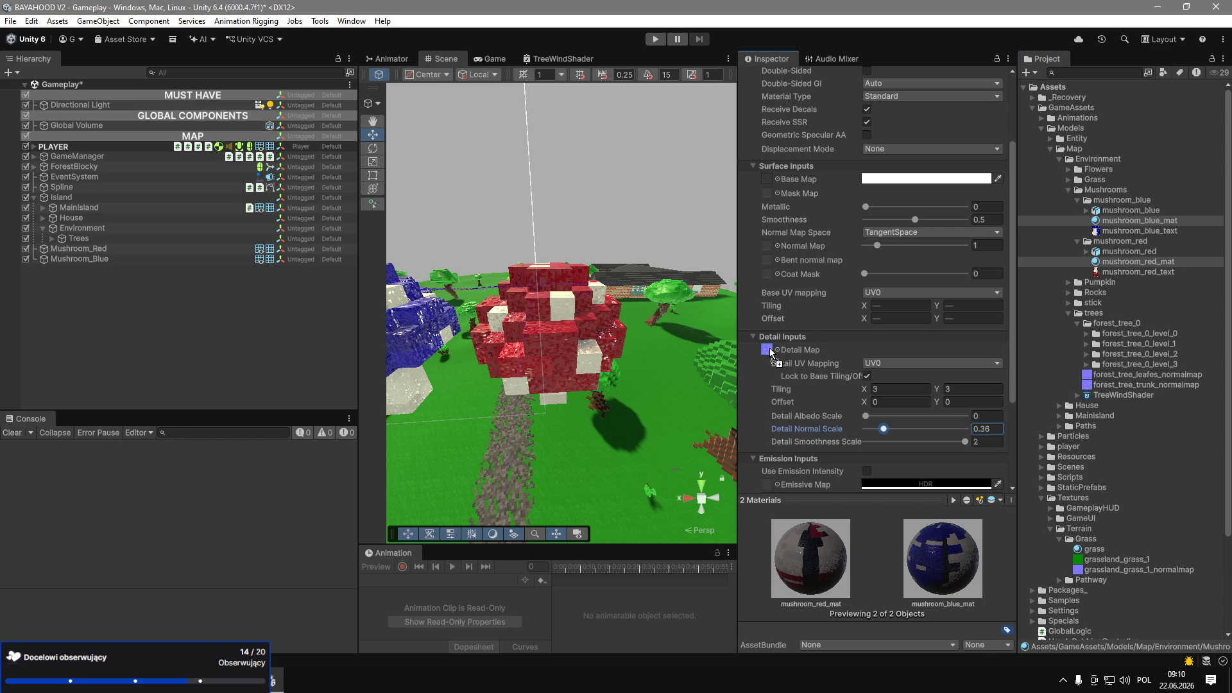
{"action": "left_click_drag", "start_coordinate": [564, 333], "coordinate": [582, 352]}
{"action": "scroll", "coordinate": [582, 351], "scroll_direction": "down", "scroll_amount": 5}
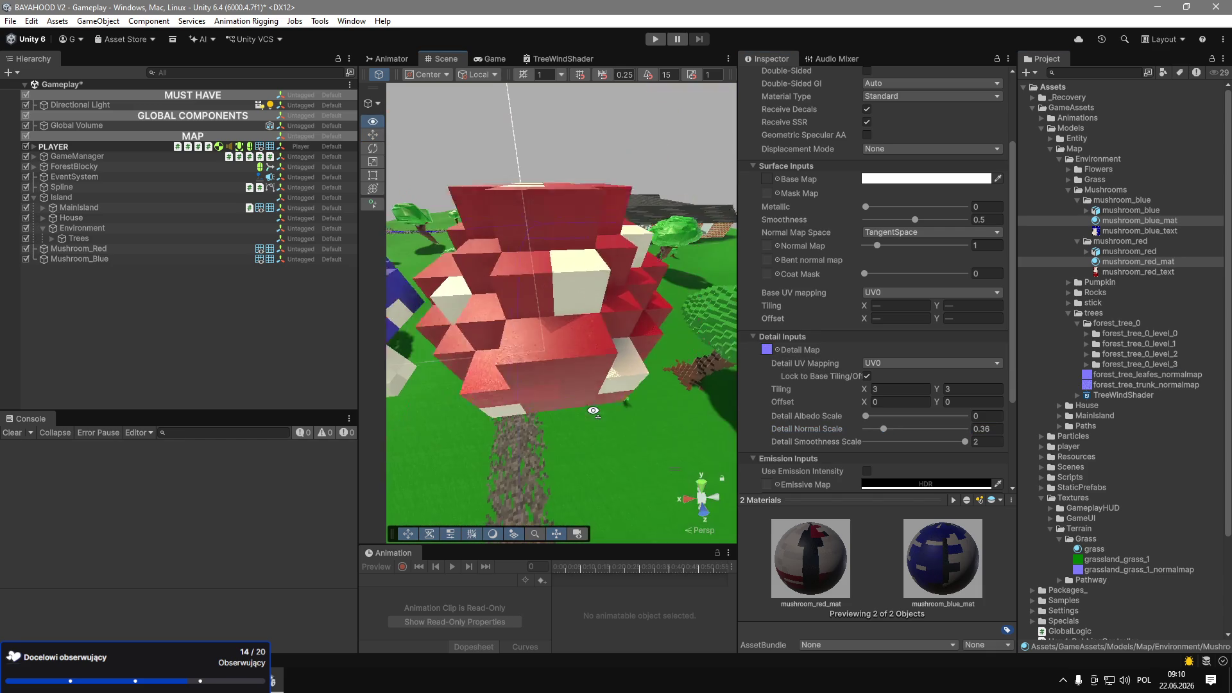
{"action": "type", "text": "1"}
{"action": "key", "text": "Tab"}
{"action": "type", "text": "1"}
{"action": "mouse_move", "coordinate": [719, 368]}
{"action": "left_mouse_down"}
{"action": "mouse_move", "coordinate": [424, 314]}
{"action": "mouse_move", "coordinate": [661, 337]}
{"action": "left_mouse_up"}
Set Detail Normal Scale to 1.3 and Detail Smoothness Scale to 1.1, then save the scene.
{"action": "left_click_drag", "start_coordinate": [898, 428], "coordinate": [936, 429]}
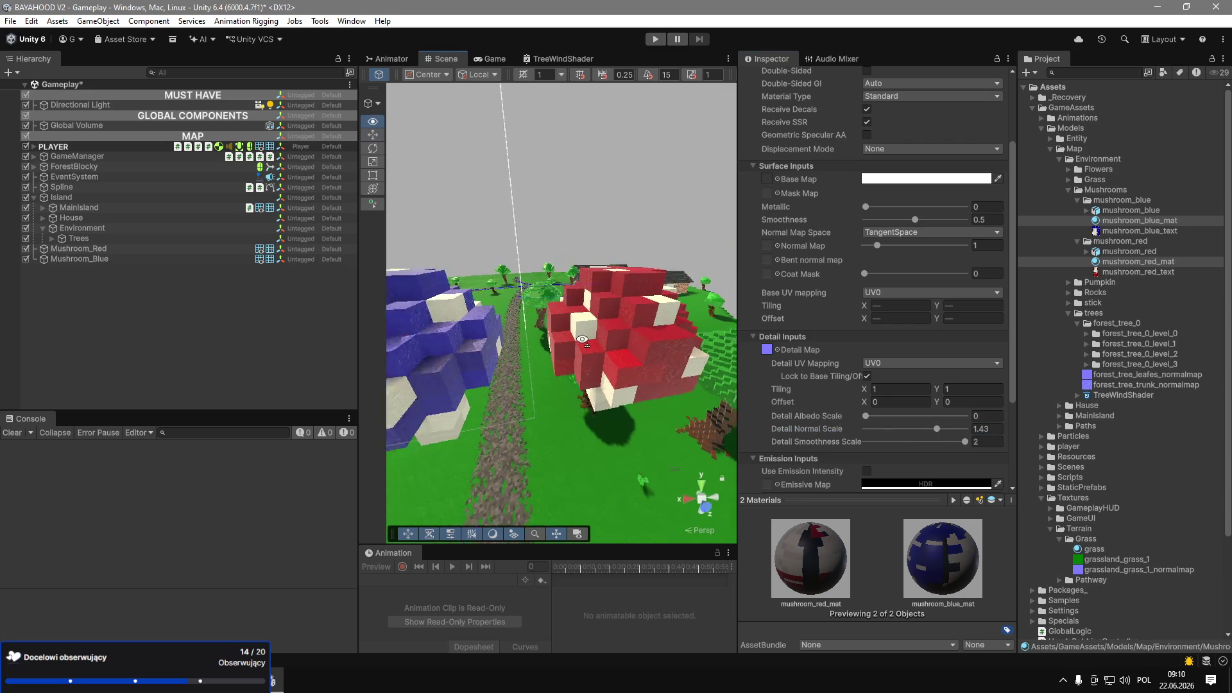
{"action": "left_click", "coordinate": [982, 442]}
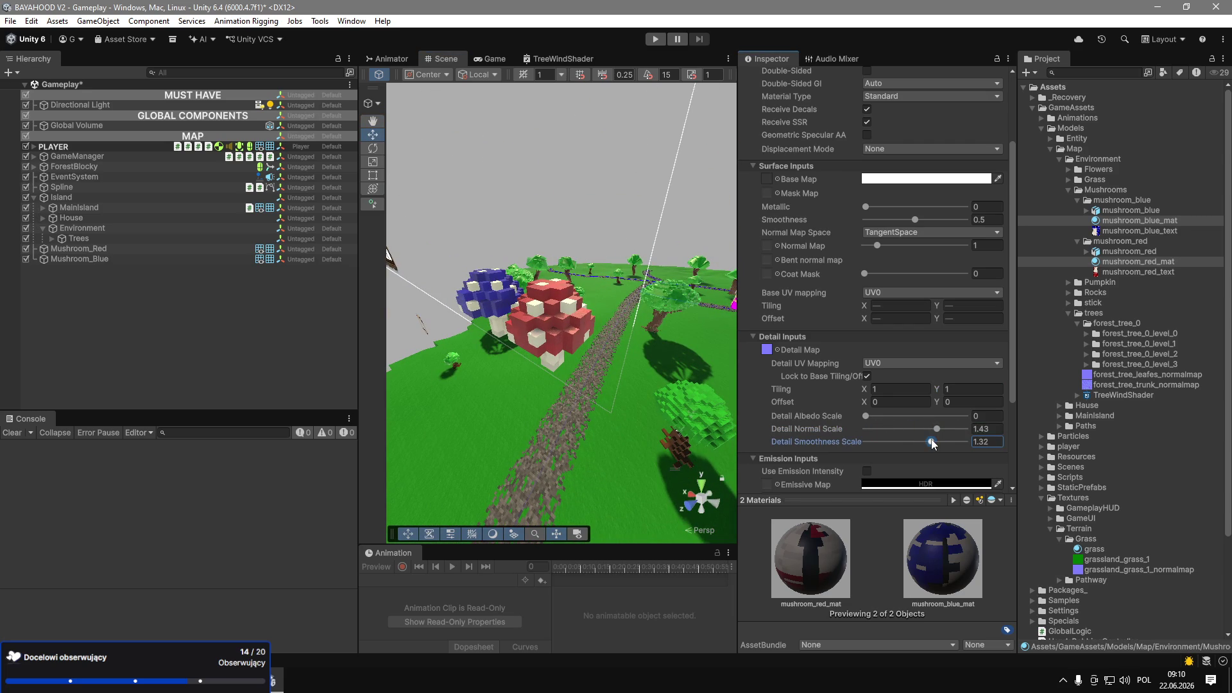
{"action": "type", "text": "1.1"}
{"action": "key", "text": "Return"}
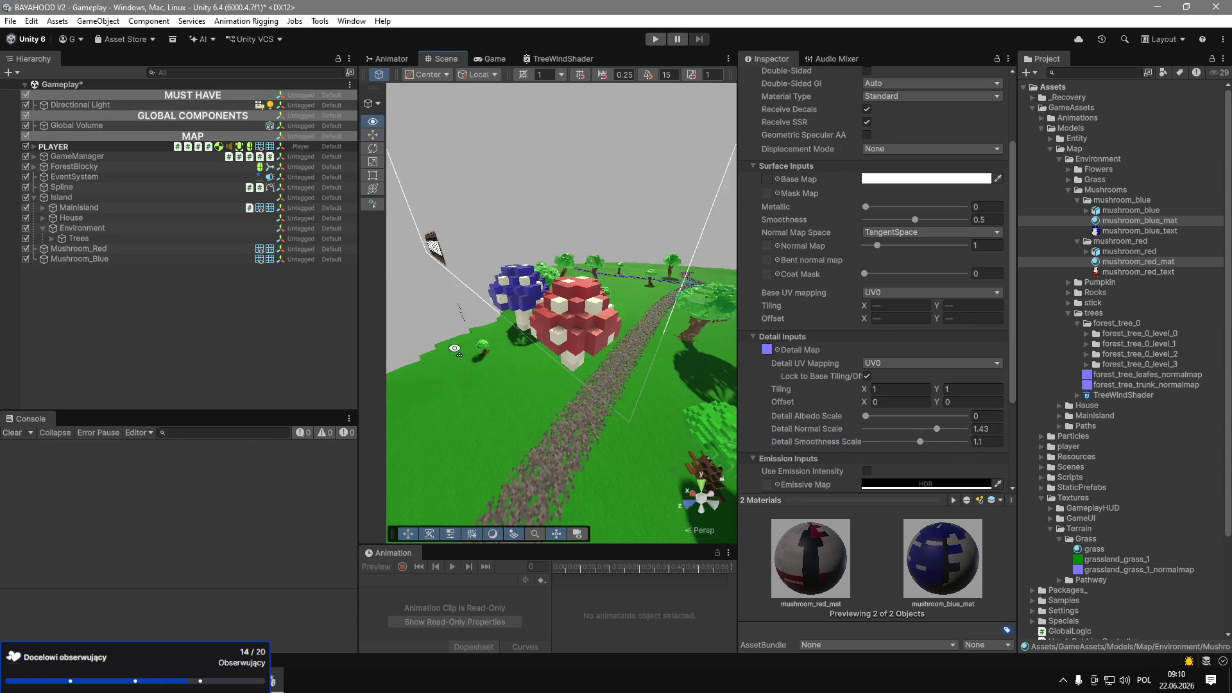
{"action": "left_click", "coordinate": [987, 429]}
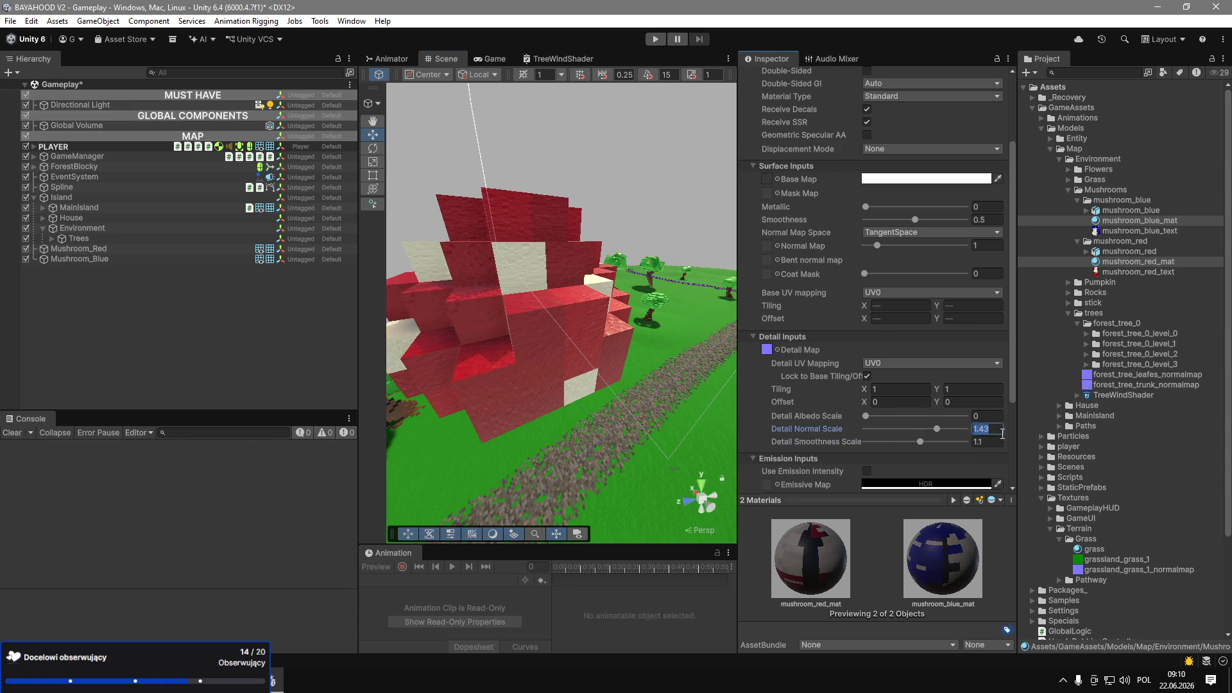
{"action": "type", "text": "1.3"}
{"action": "left_click_drag", "start_coordinate": [642, 321], "coordinate": [886, 308]}
{"action": "key", "text": "ctrl+s"}
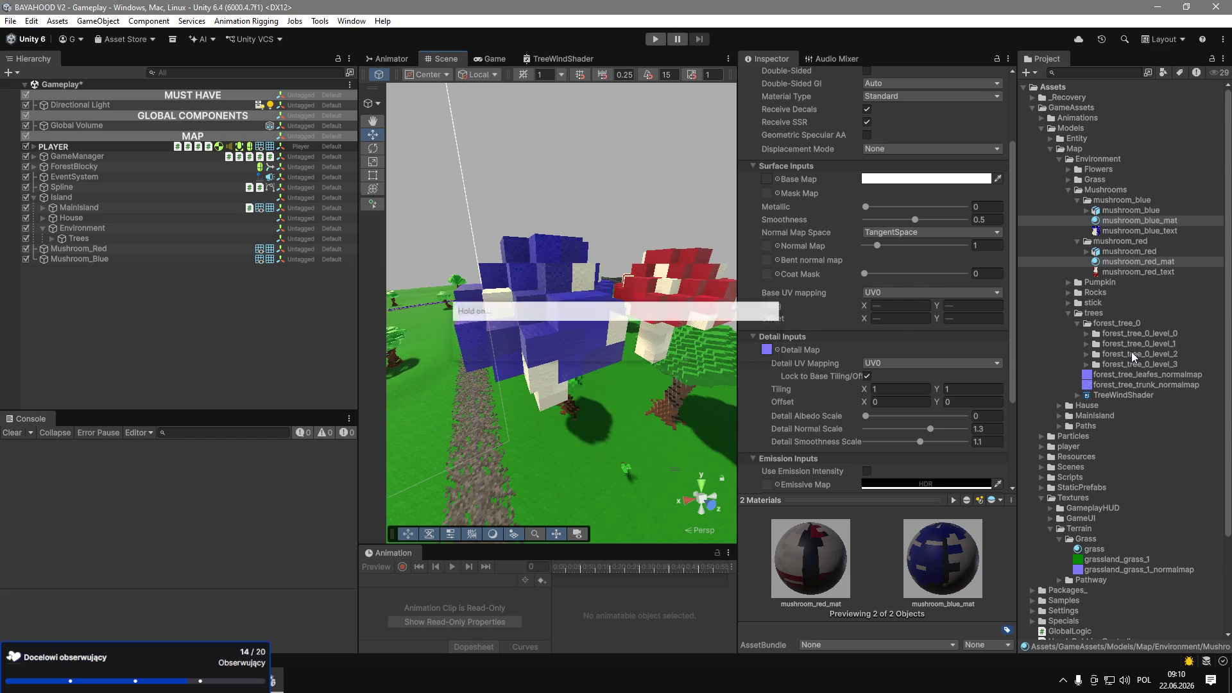
Duplicate the detail map texture as mushroom_normalmap and move it into the Mushrooms folder.
{"action": "left_click", "coordinate": [767, 350]}
{"action": "left_click", "coordinate": [1106, 374]}
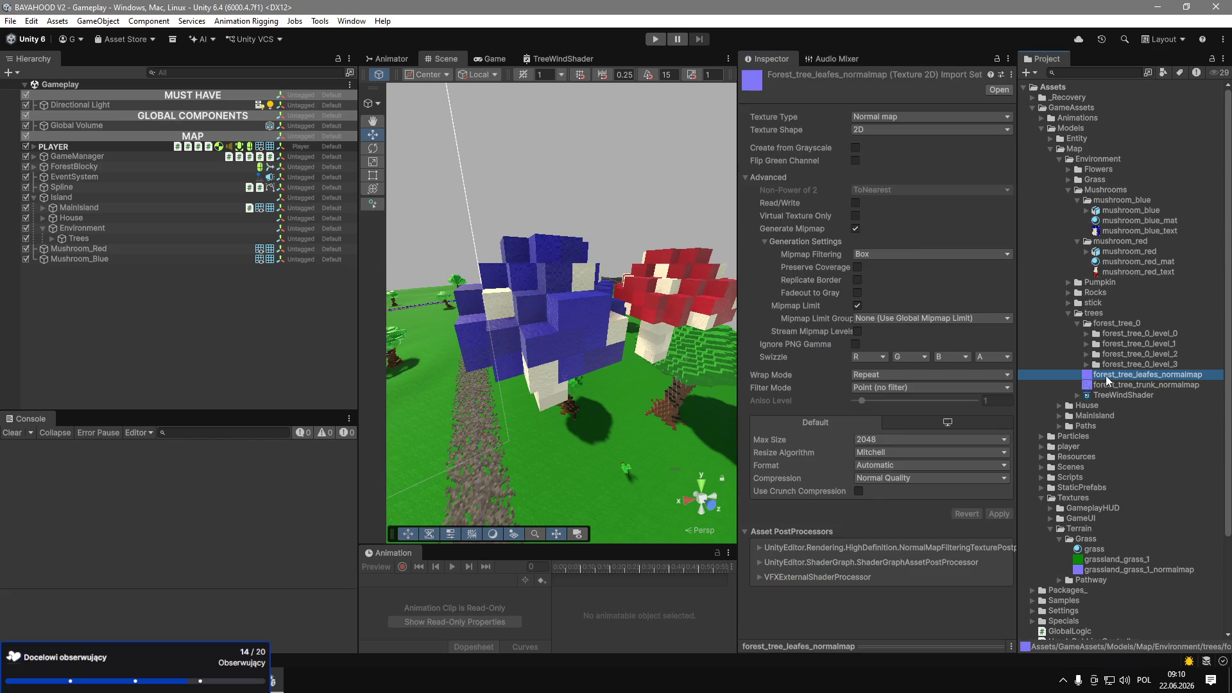
{"action": "key", "text": "ctrl+d"}
{"action": "type", "text": "mushroom_normalmap"}
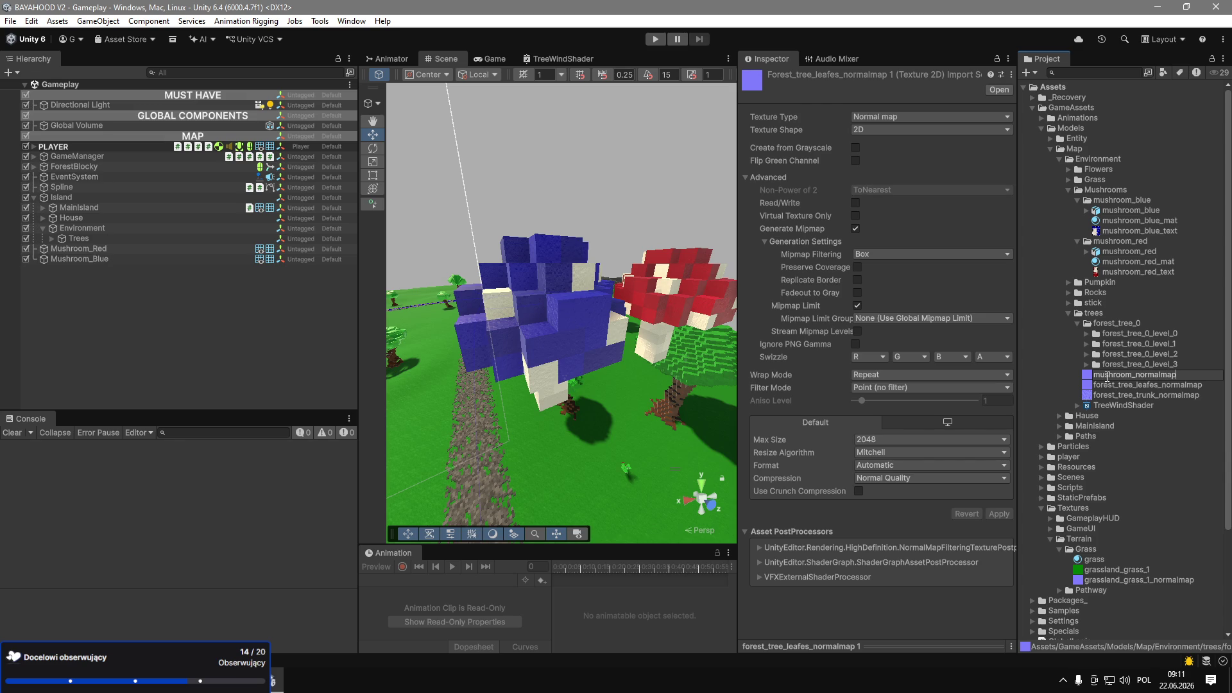
{"action": "key", "text": "Return"}
{"action": "left_click_drag", "start_coordinate": [1106, 395], "coordinate": [1105, 202]}
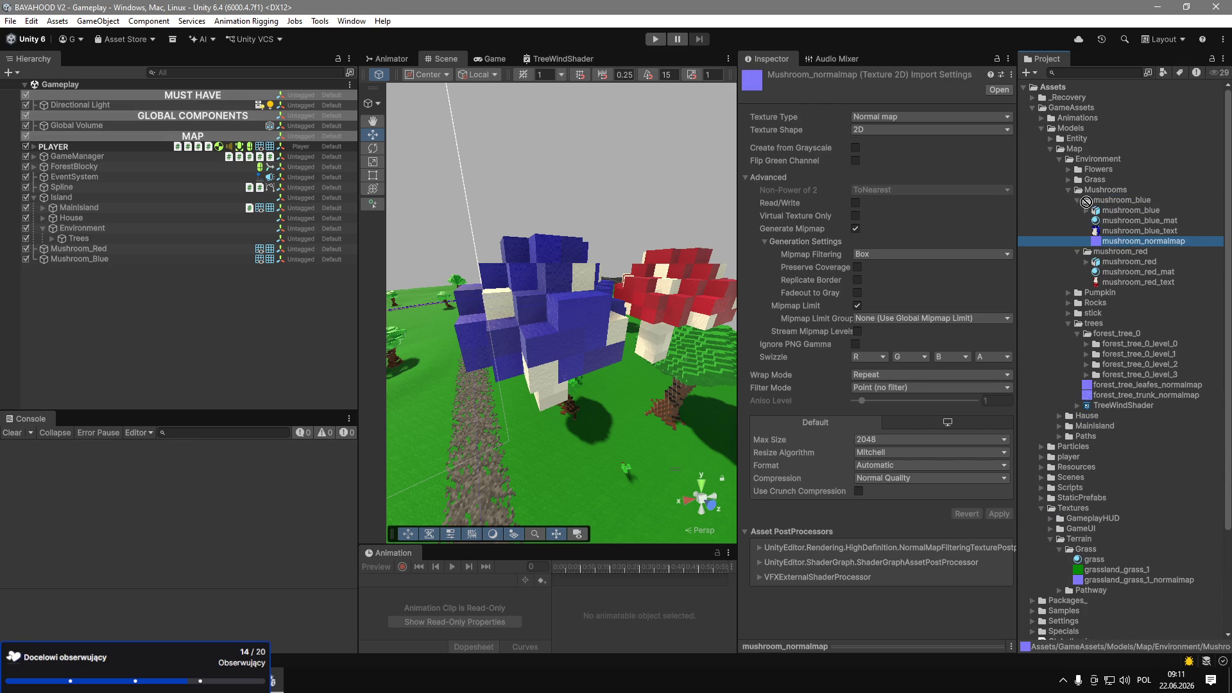
Collapse the mushroom asset folders and select Mushroom_Red and Mushroom_Blue in the Hierarchy.
{"action": "left_click", "coordinate": [1076, 200]}
{"action": "left_click", "coordinate": [1076, 208]}
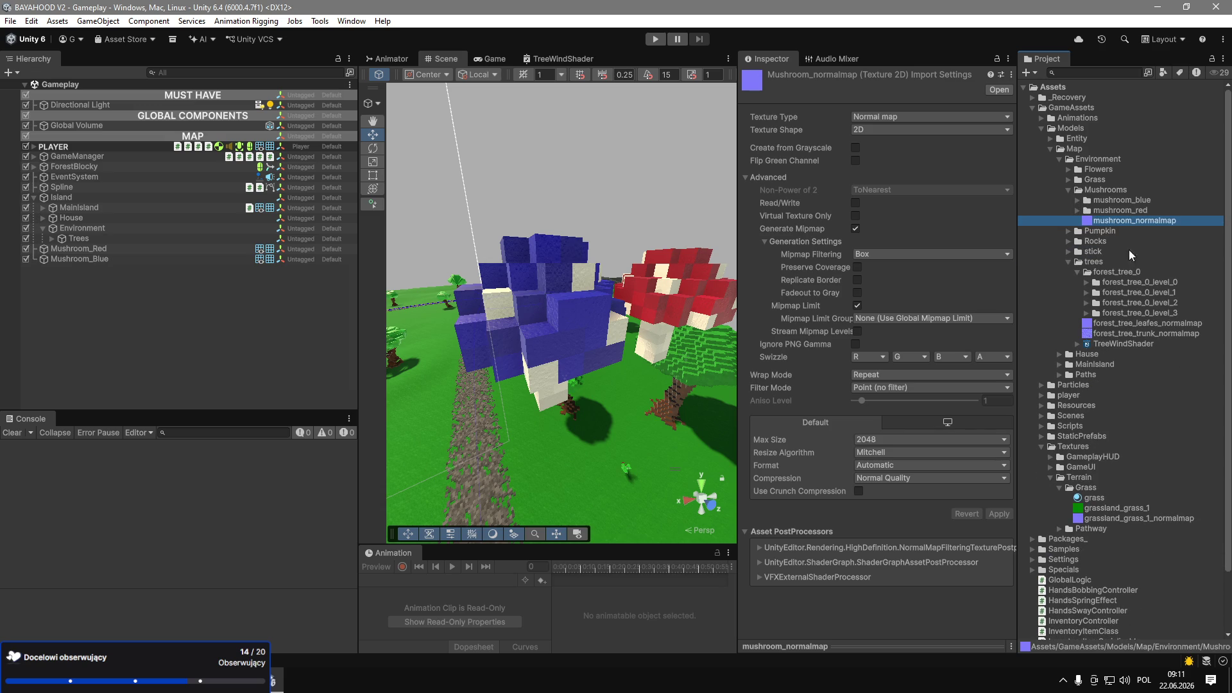
{"action": "left_click", "coordinate": [77, 249]}
{"action": "left_click", "coordinate": [95, 260], "text": "shift"}
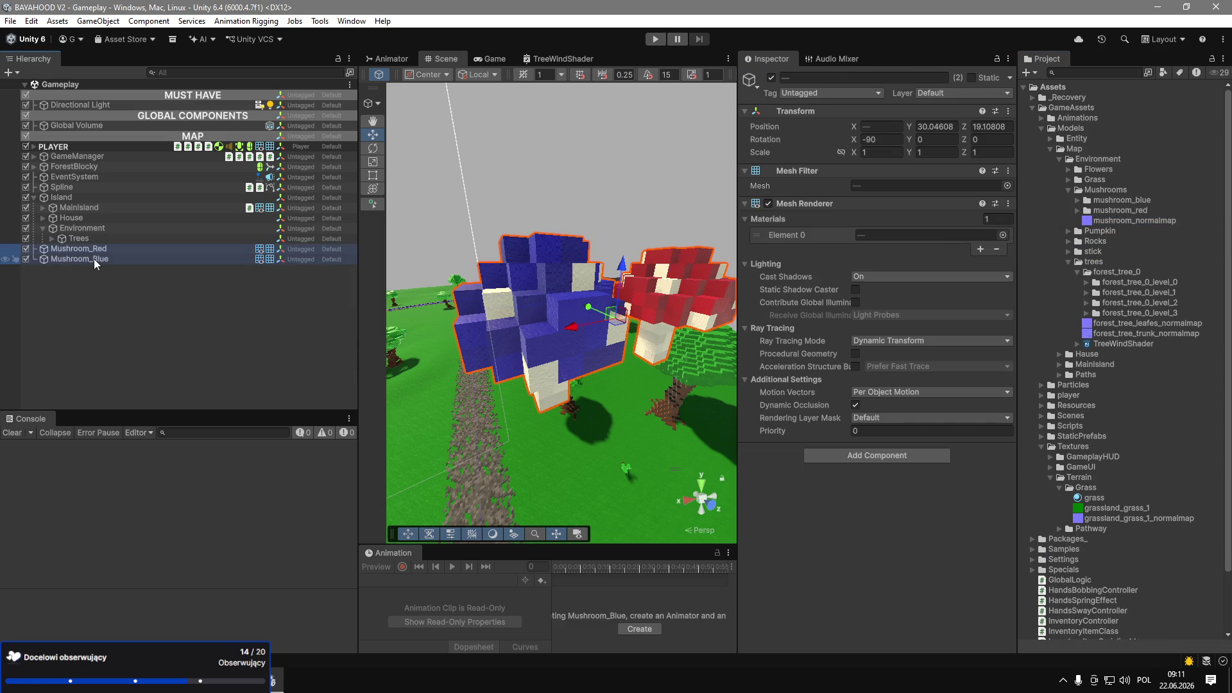
Turn both mushrooms into prefabs in the Mushrooms folder and reselect them in the scene.
{"action": "mouse_move", "coordinate": [95, 263]}
{"action": "left_mouse_down"}
{"action": "mouse_move", "coordinate": [1130, 220]}
{"action": "mouse_move", "coordinate": [1142, 190]}
{"action": "mouse_move", "coordinate": [1134, 214]}
{"action": "mouse_move", "coordinate": [1128, 200]}
{"action": "mouse_move", "coordinate": [1114, 212]}
{"action": "left_mouse_up"}
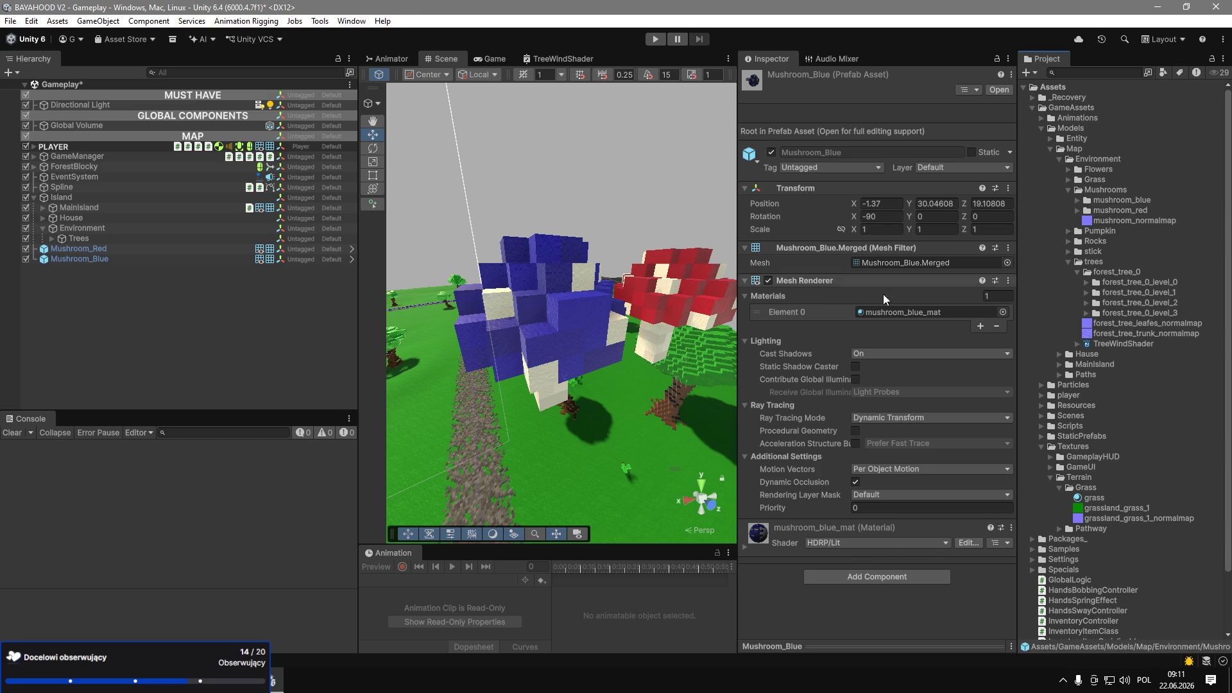
{"action": "mouse_move", "coordinate": [610, 321]}
{"action": "left_mouse_down"}
{"action": "mouse_move", "coordinate": [699, 373]}
{"action": "mouse_move", "coordinate": [600, 308]}
{"action": "left_mouse_up"}
{"action": "left_click", "coordinate": [578, 302]}
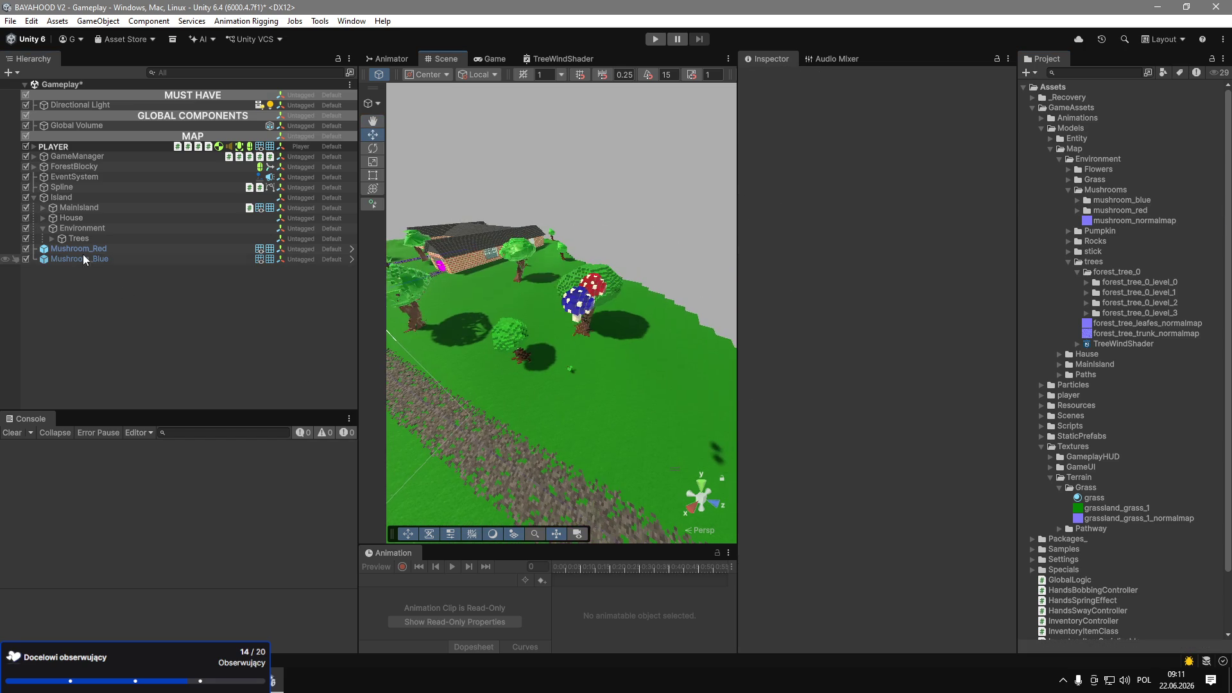
{"action": "left_click", "coordinate": [593, 286], "text": "ctrl"}
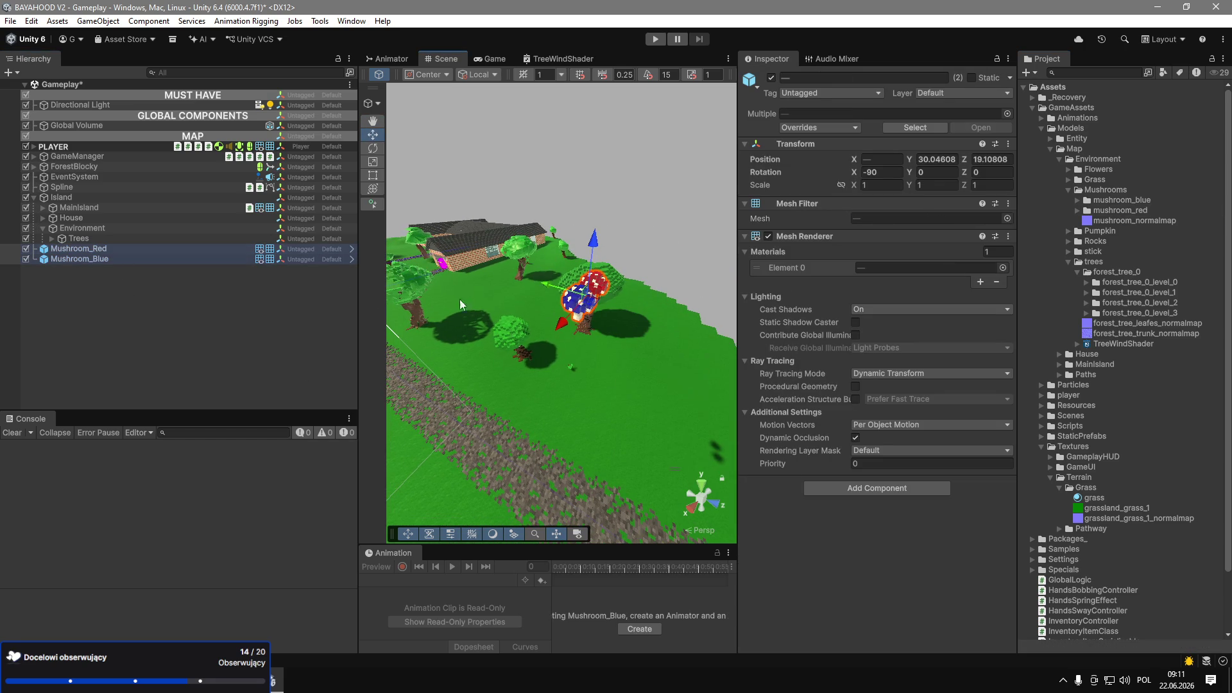
Widen the Scene view, enable its skybox and fog effects, and select Mushroom_Blue.
{"action": "left_click_drag", "start_coordinate": [357, 288], "coordinate": [255, 287]}
{"action": "left_click_drag", "start_coordinate": [739, 78], "coordinate": [872, 79]}
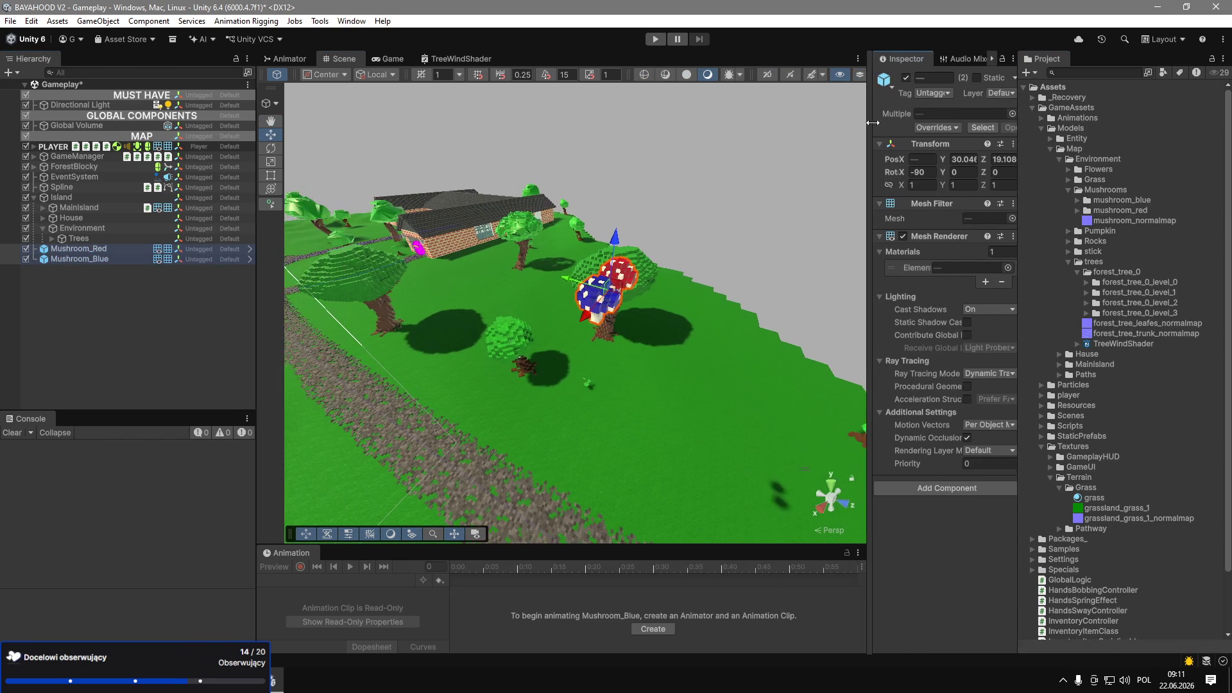
{"action": "left_click_drag", "start_coordinate": [873, 96], "coordinate": [984, 99]}
{"action": "left_click", "coordinate": [876, 74]}
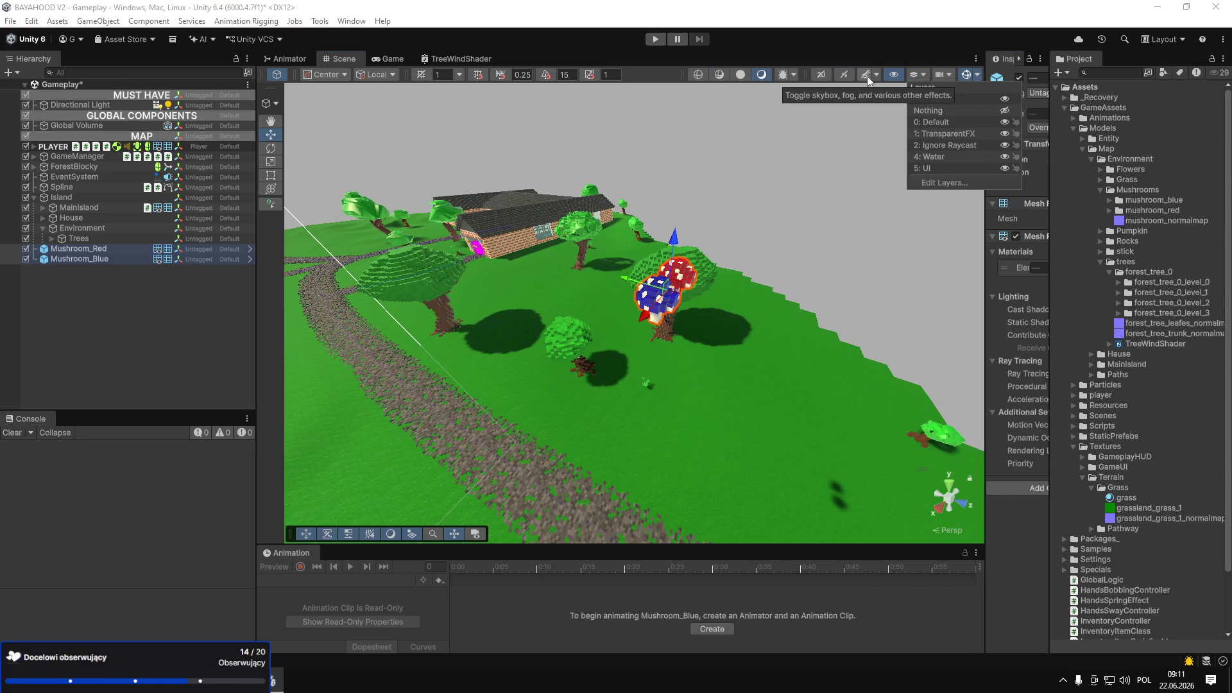
{"action": "left_click", "coordinate": [865, 74]}
{"action": "left_click_drag", "start_coordinate": [984, 146], "coordinate": [848, 146]}
{"action": "mouse_move", "coordinate": [706, 257]}
{"action": "left_mouse_down"}
{"action": "mouse_move", "coordinate": [745, 286]}
{"action": "mouse_move", "coordinate": [738, 269]}
{"action": "mouse_move", "coordinate": [613, 266]}
{"action": "mouse_move", "coordinate": [321, 189]}
{"action": "mouse_move", "coordinate": [443, 212]}
{"action": "mouse_move", "coordinate": [482, 248]}
{"action": "left_mouse_up"}
{"action": "left_click", "coordinate": [81, 259]}
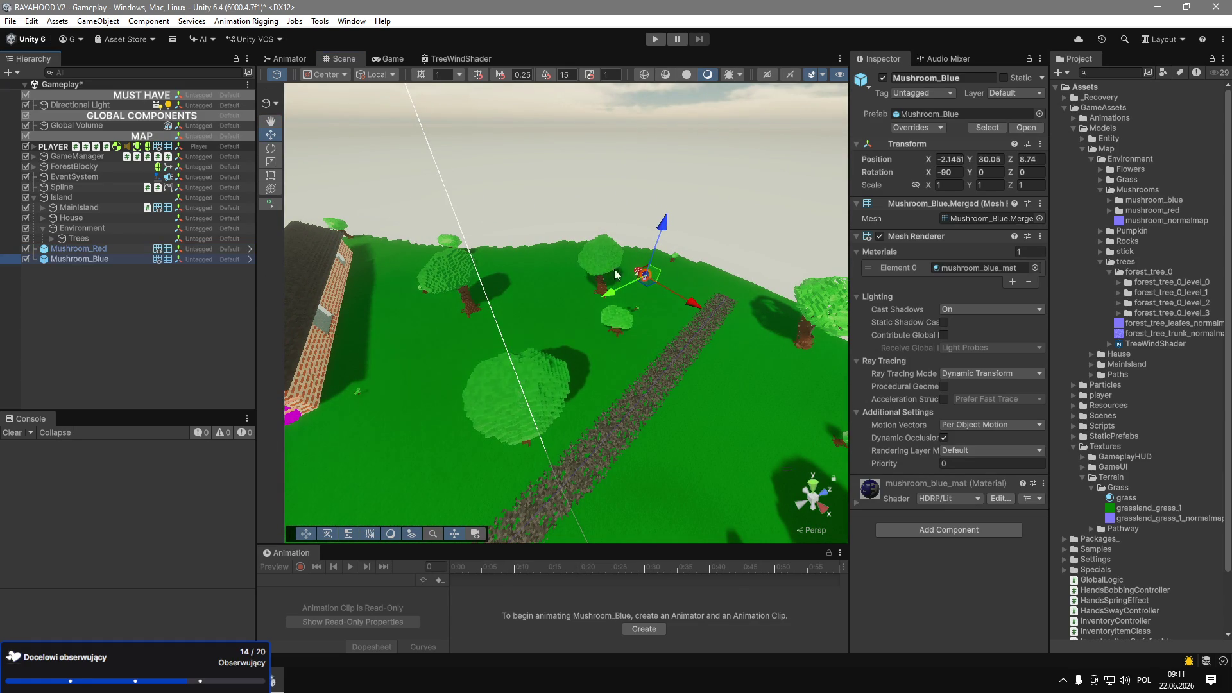
Move Mushroom_Blue near the trees and lower it onto the grass.
{"action": "mouse_move", "coordinate": [645, 284]}
{"action": "left_mouse_down"}
{"action": "mouse_move", "coordinate": [301, 391]}
{"action": "mouse_move", "coordinate": [481, 449]}
{"action": "mouse_move", "coordinate": [622, 521]}
{"action": "mouse_move", "coordinate": [597, 359]}
{"action": "mouse_move", "coordinate": [576, 507]}
{"action": "left_mouse_up"}
{"action": "key", "text": "f"}
{"action": "left_click_drag", "start_coordinate": [565, 359], "coordinate": [564, 301]}
{"action": "scroll", "coordinate": [565, 364], "scroll_direction": "down", "scroll_amount": 3}
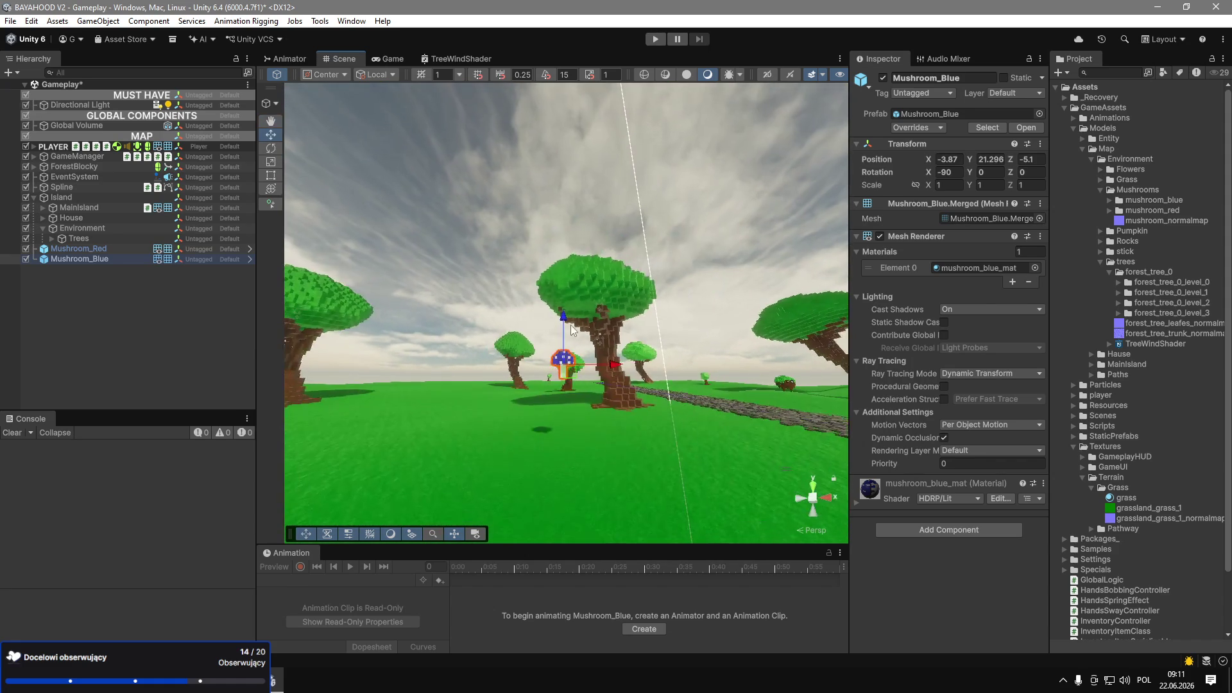
{"action": "left_click_drag", "start_coordinate": [566, 364], "coordinate": [565, 395]}
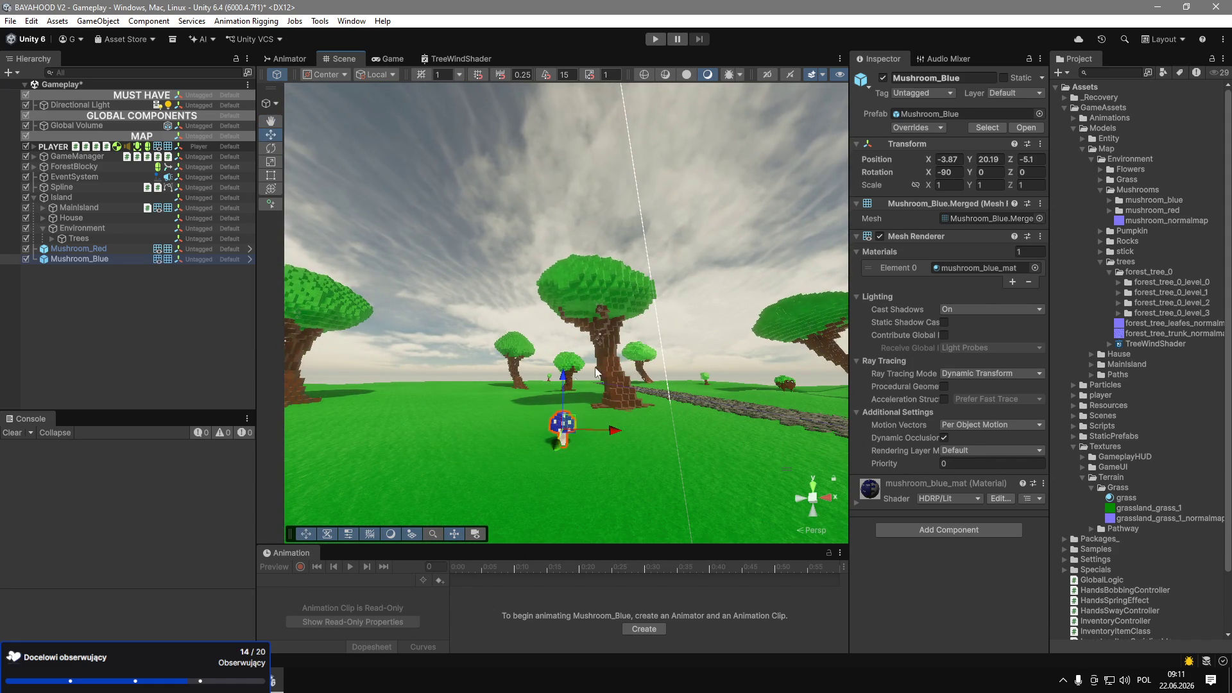
{"action": "scroll", "coordinate": [294, 342], "scroll_direction": "up", "scroll_amount": 3}
Place Mushroom_Red on the grass near the trees and save the Gameplay scene.
{"action": "left_click", "coordinate": [629, 268]}
{"action": "mouse_move", "coordinate": [641, 236]}
{"action": "left_mouse_down"}
{"action": "mouse_move", "coordinate": [569, 358]}
{"action": "mouse_move", "coordinate": [559, 330]}
{"action": "mouse_move", "coordinate": [450, 396]}
{"action": "mouse_move", "coordinate": [357, 409]}
{"action": "left_mouse_up"}
{"action": "left_click_drag", "start_coordinate": [423, 312], "coordinate": [424, 303]}
{"action": "key", "text": "ctrl+s"}
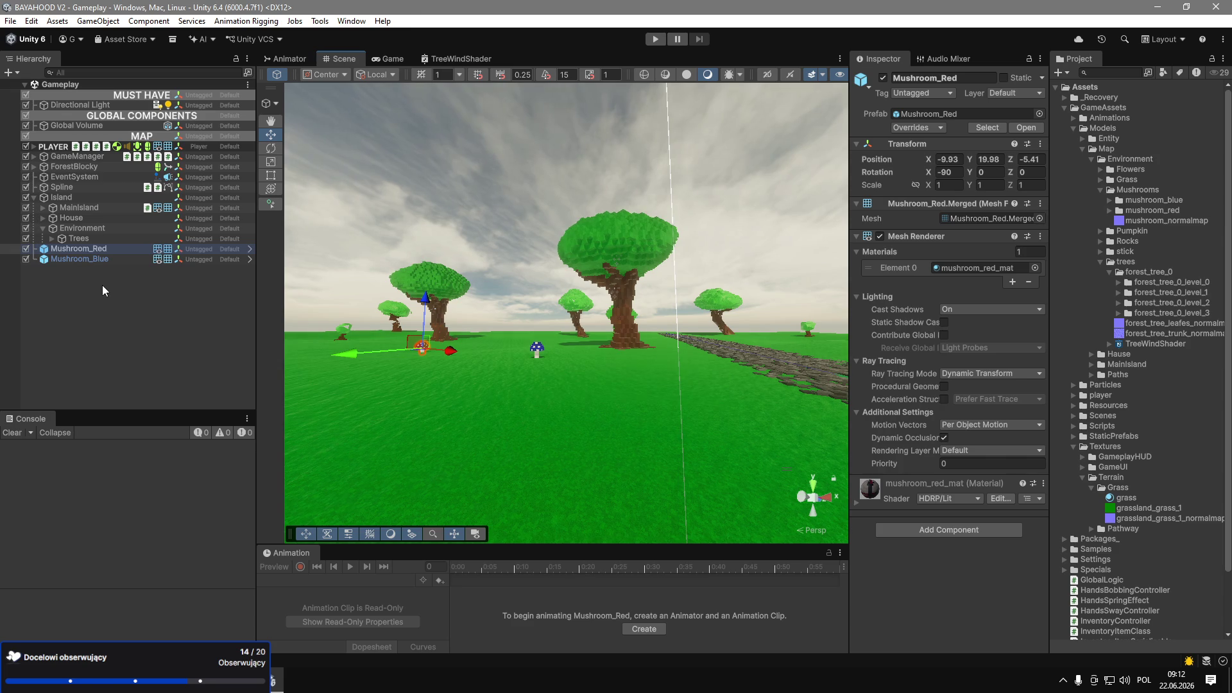
{"action": "left_click", "coordinate": [1101, 263]}
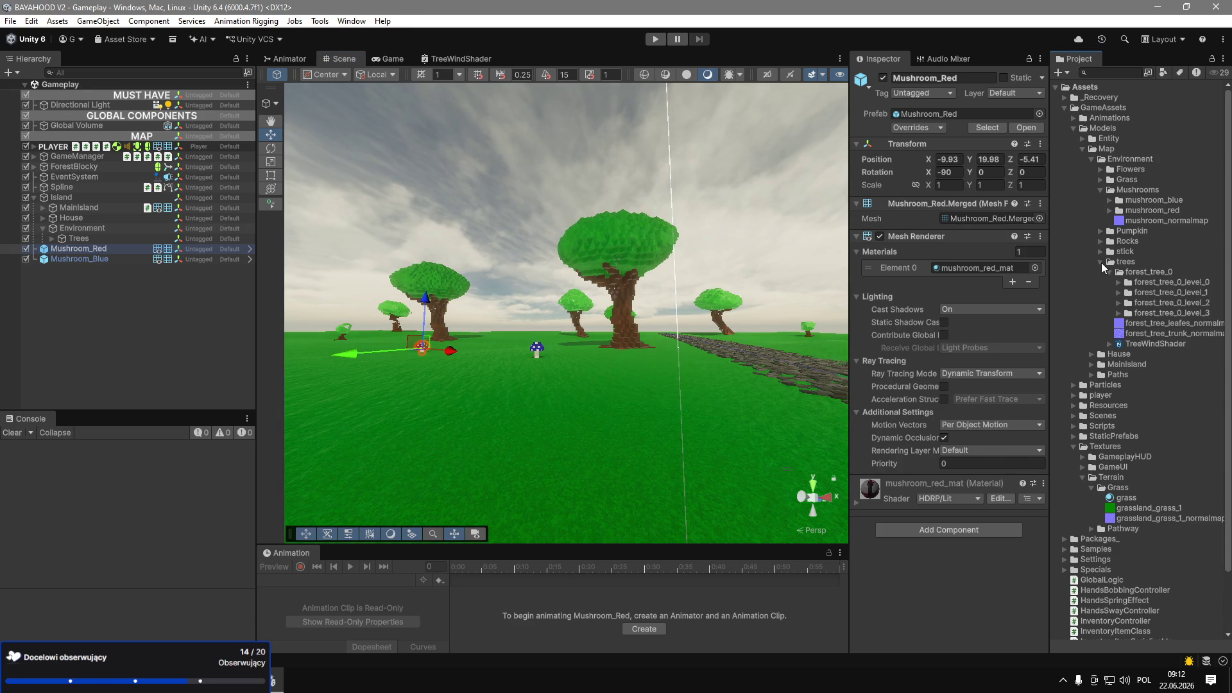
Open the Pumpkin asset folder and rename the model to pumpkin.
{"action": "left_click", "coordinate": [1101, 263]}
{"action": "left_click", "coordinate": [1101, 190]}
{"action": "left_click", "coordinate": [1101, 199]}
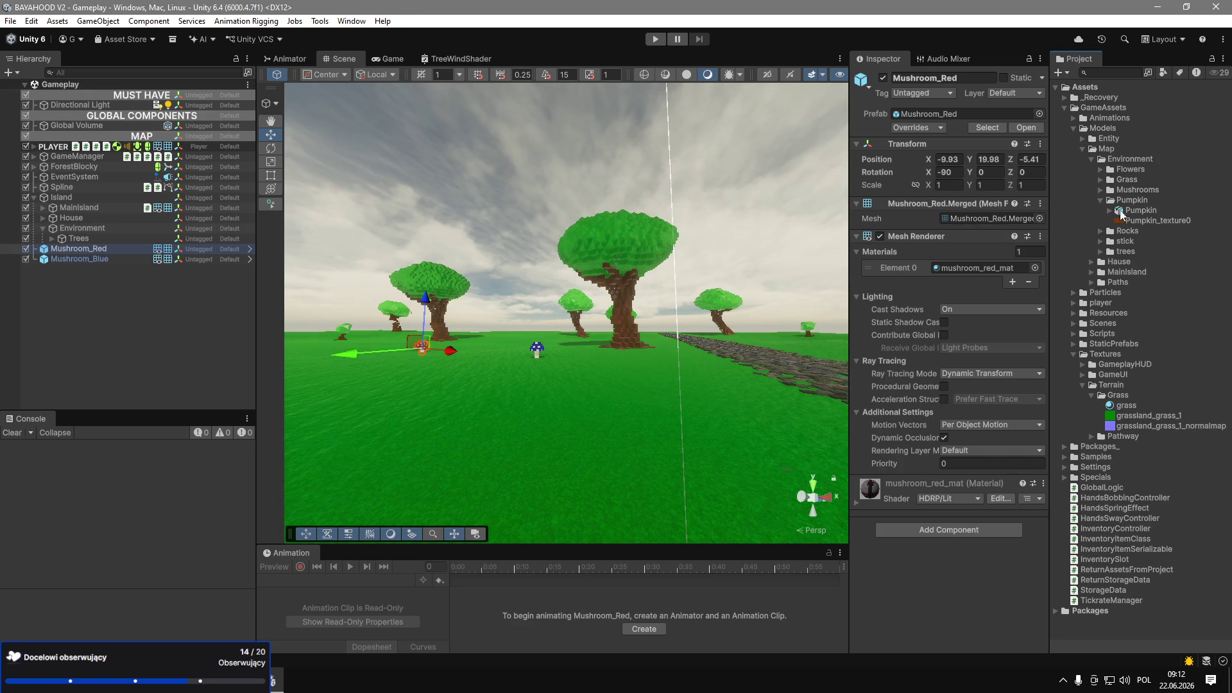
{"action": "left_click", "coordinate": [1122, 214]}
{"action": "left_click", "coordinate": [1158, 210]}
{"action": "type", "text": "pki"}
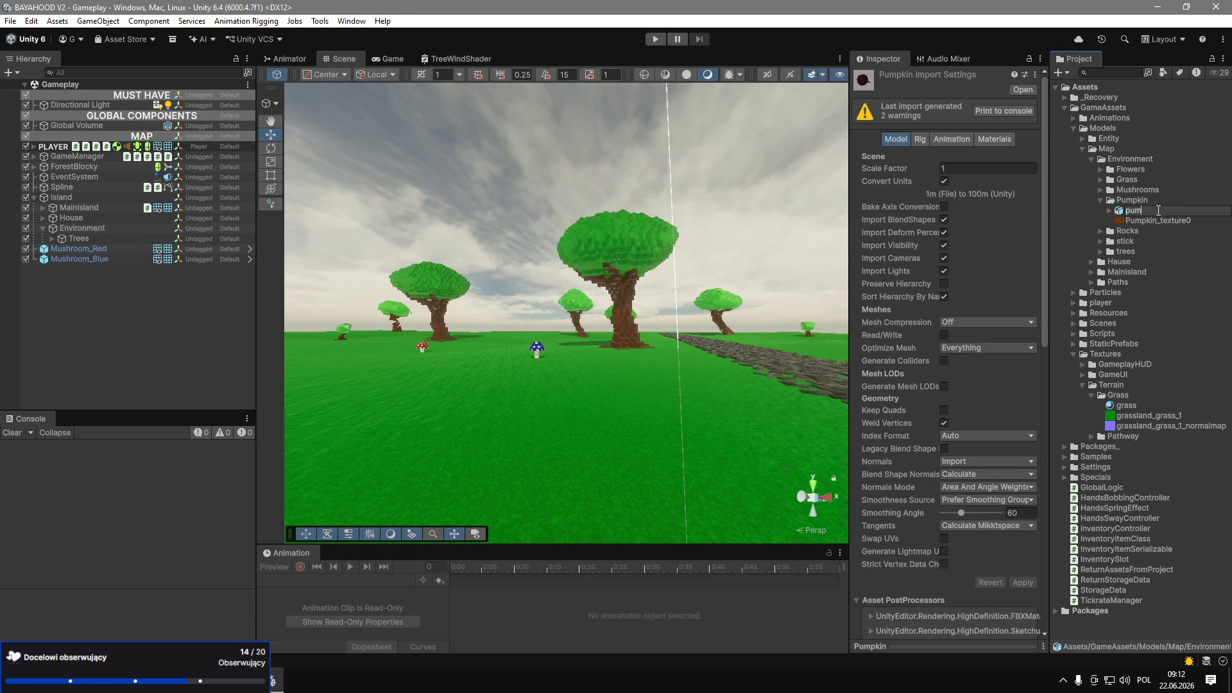
{"action": "type", "text": "n"}
{"action": "key", "text": "Return"}
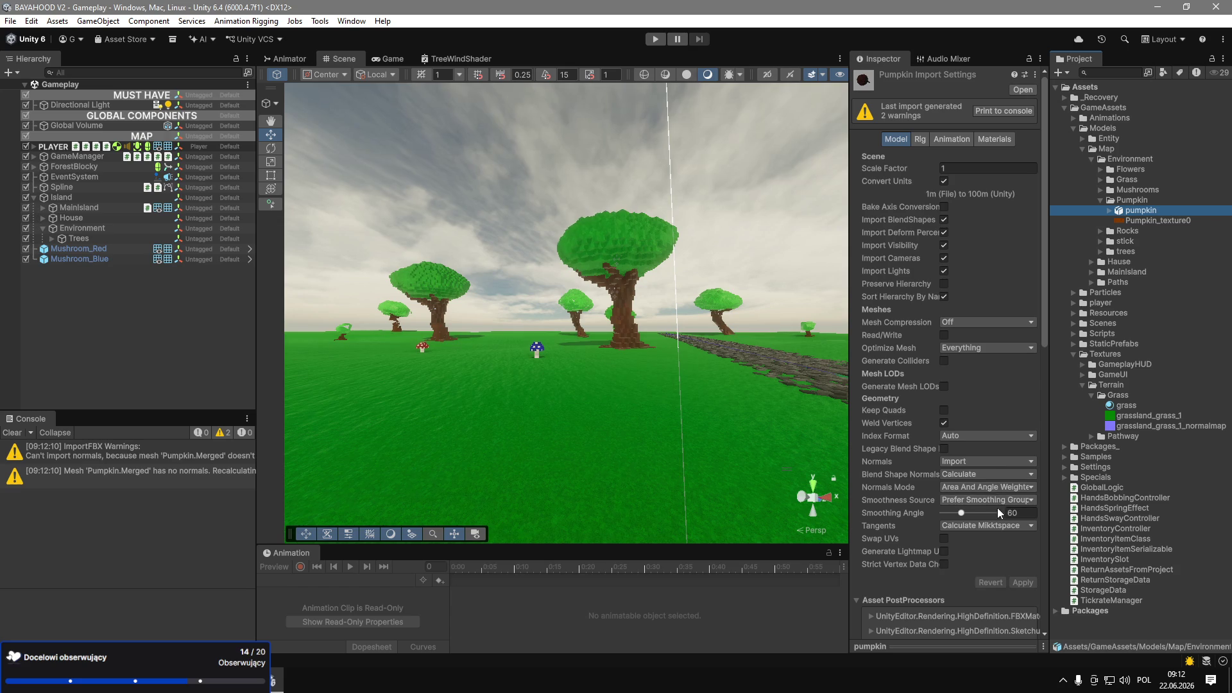
Set the pumpkin model's Normals and Blend Shape Normals to Calculate and apply.
{"action": "left_click", "coordinate": [982, 475]}
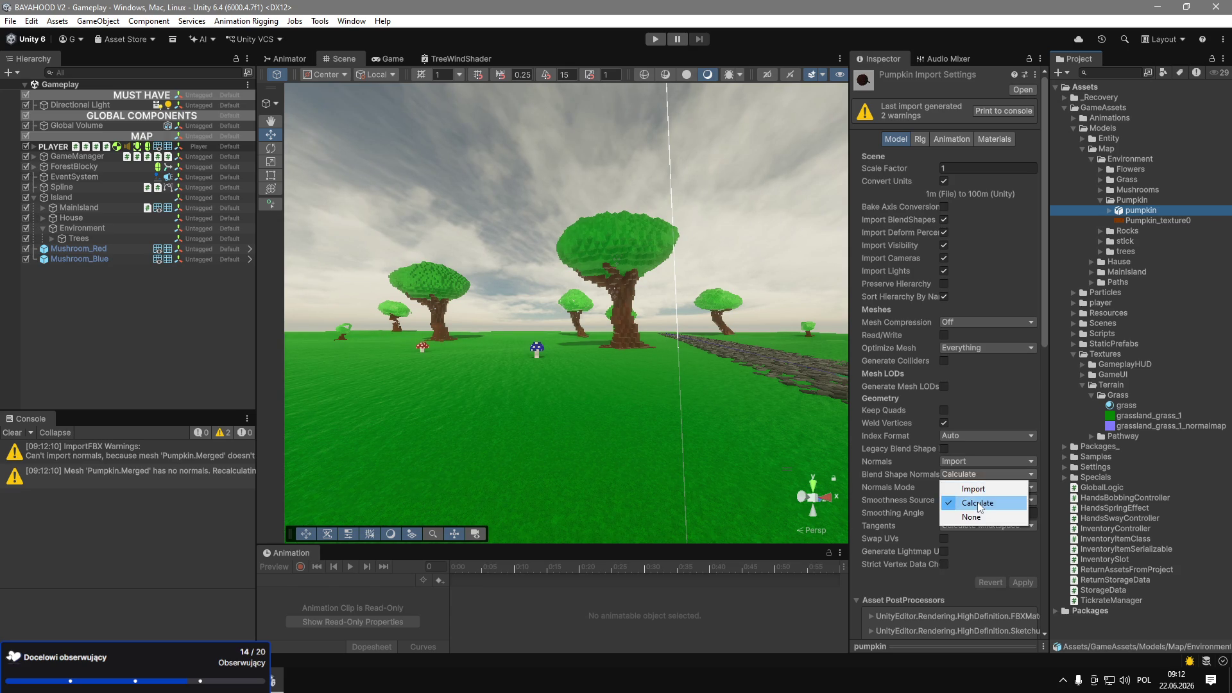
{"action": "left_click", "coordinate": [962, 495]}
{"action": "left_click", "coordinate": [959, 462]}
{"action": "left_click", "coordinate": [963, 483]}
{"action": "left_click", "coordinate": [1023, 582]}
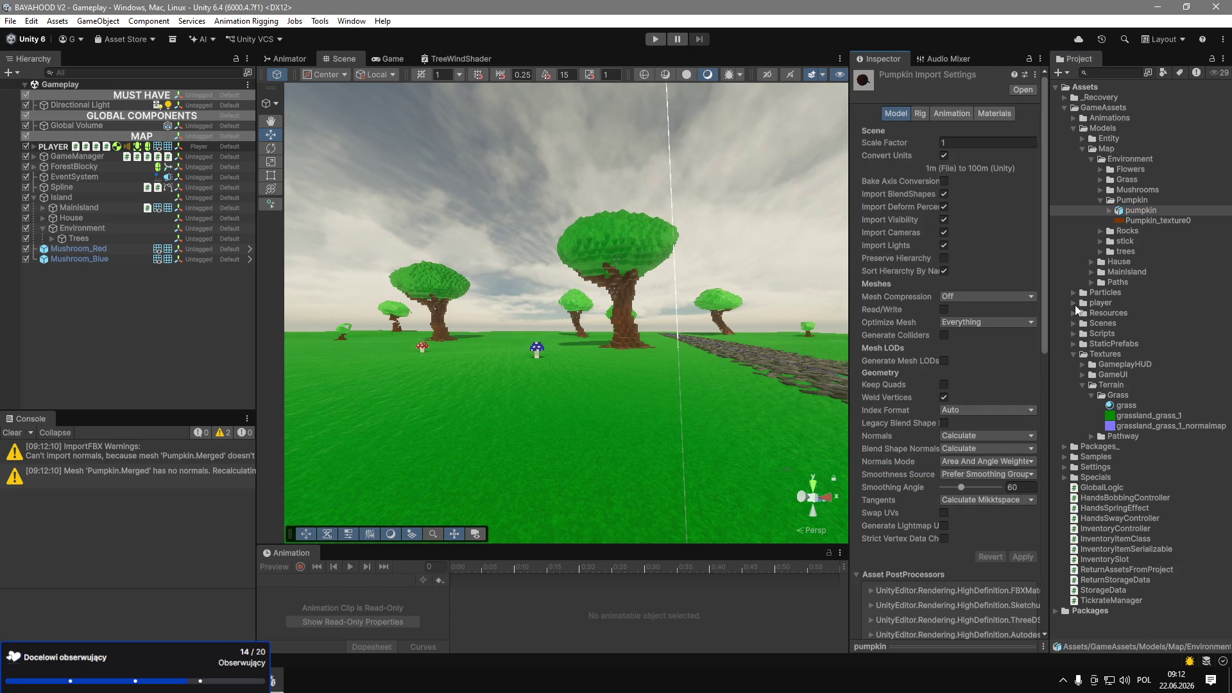
Create a pumpkin_mat material and rename the pumpkin texture to pumpkin_text.
{"action": "left_click", "coordinate": [1139, 221]}
{"action": "left_click", "coordinate": [1140, 222]}
{"action": "type", "text": "ma"}
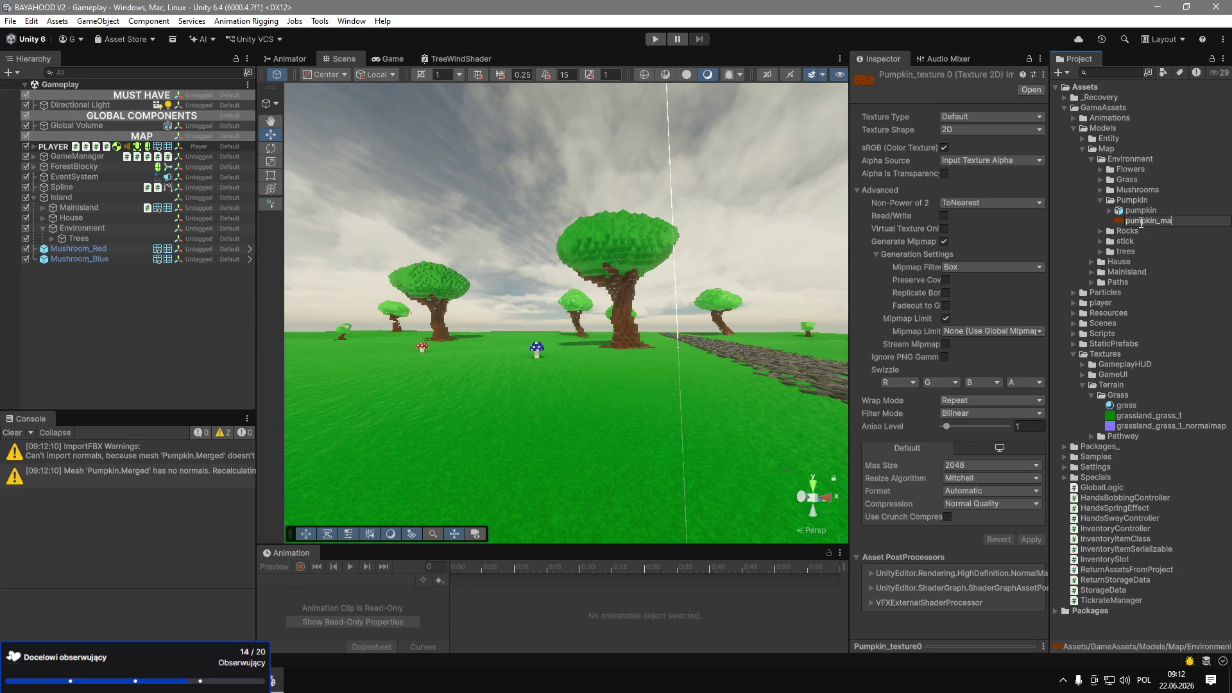
{"action": "type", "text": "t"}
{"action": "key", "text": "Return"}
{"action": "left_click", "coordinate": [1141, 222]}
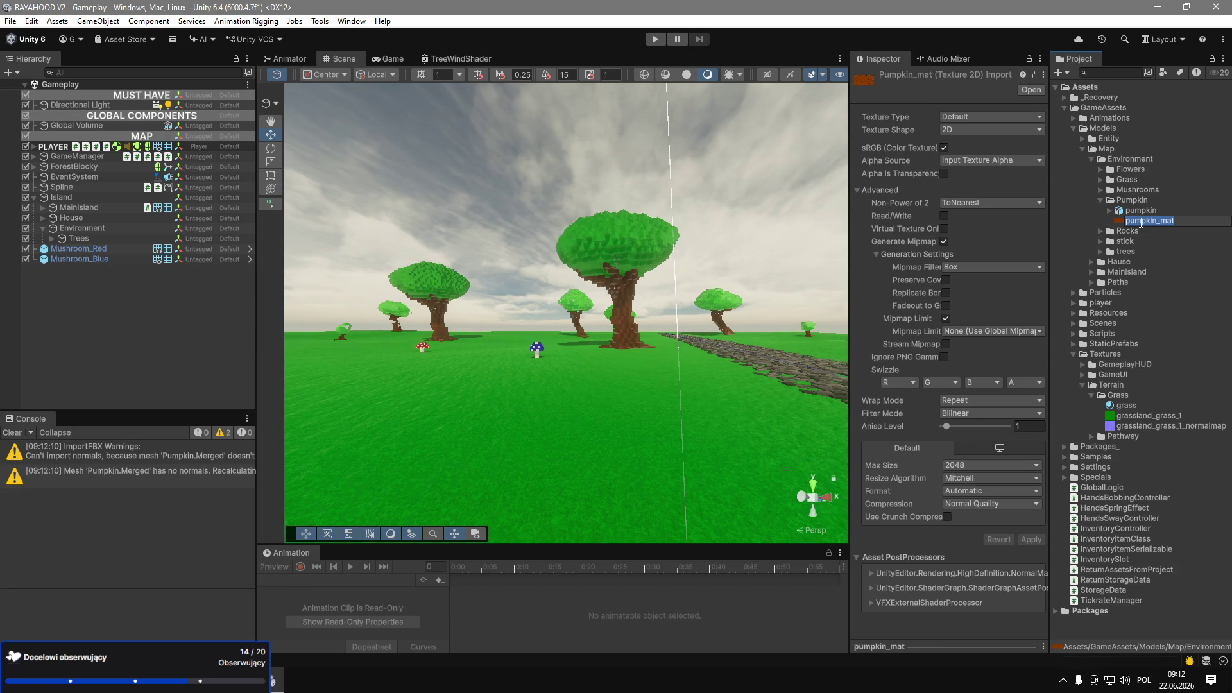
{"action": "right_click", "coordinate": [1140, 222]}
{"action": "mouse_move", "coordinate": [1072, 231]}
{"action": "left_click", "coordinate": [937, 245]}
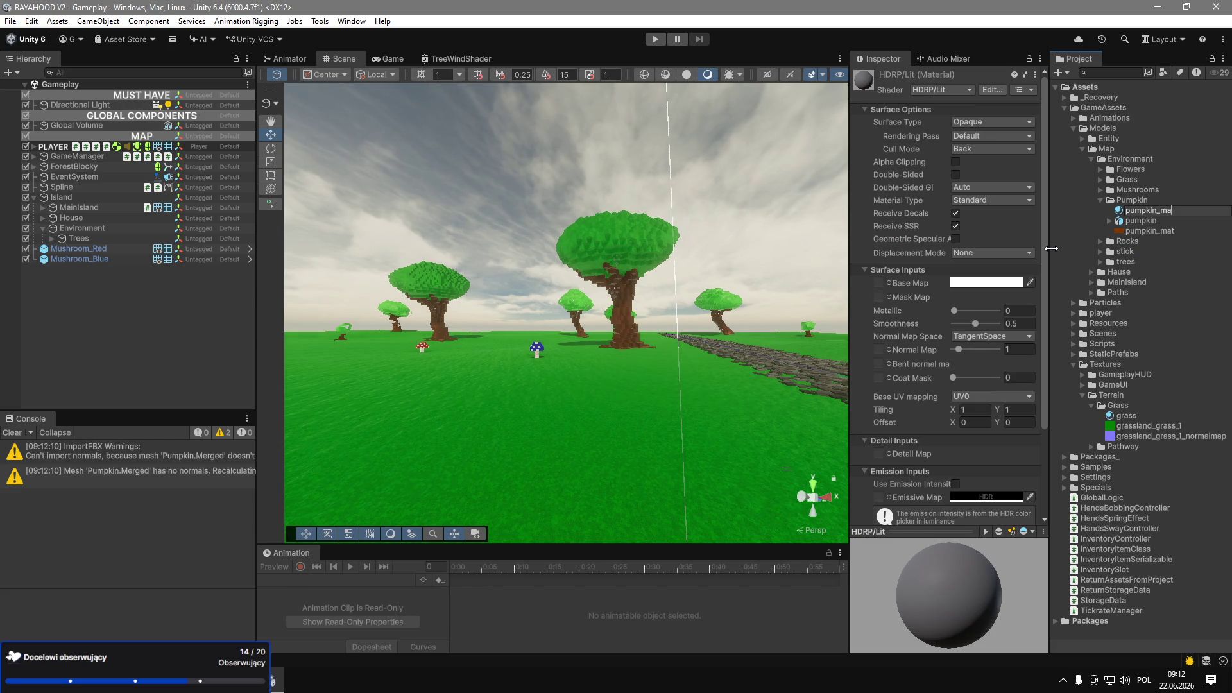
{"action": "type", "text": "text"}
{"action": "key", "text": "Return"}
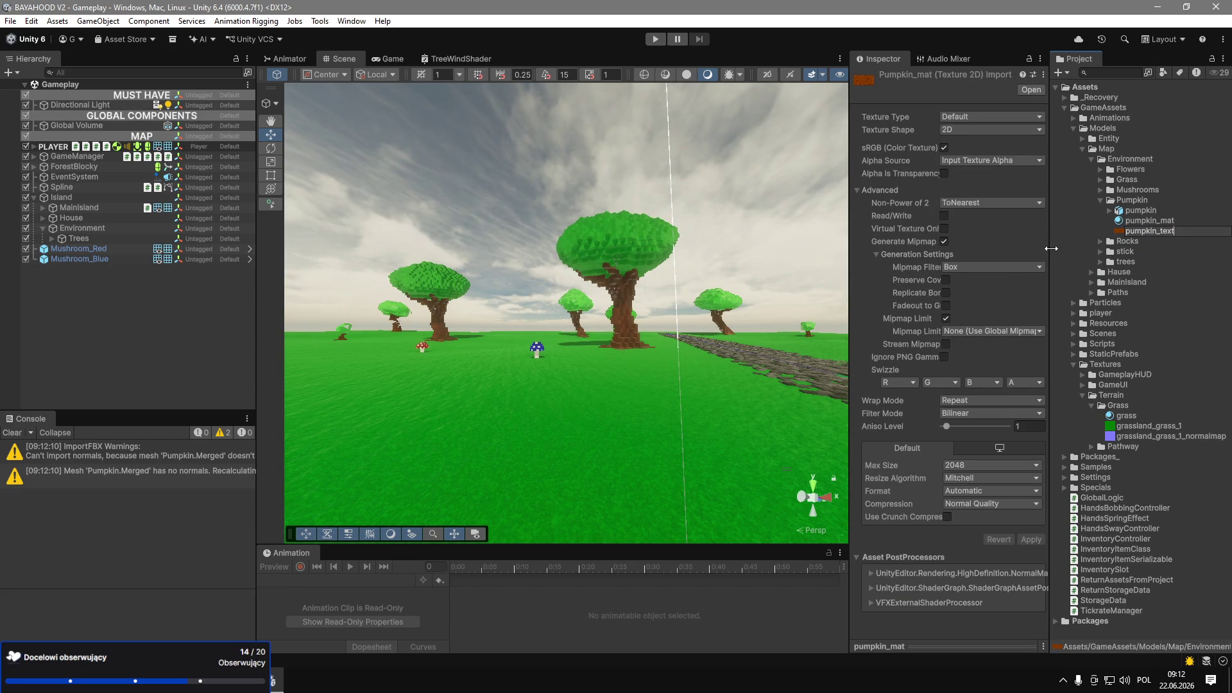
{"action": "key", "text": "Return"}
{"action": "left_click", "coordinate": [874, 401]}
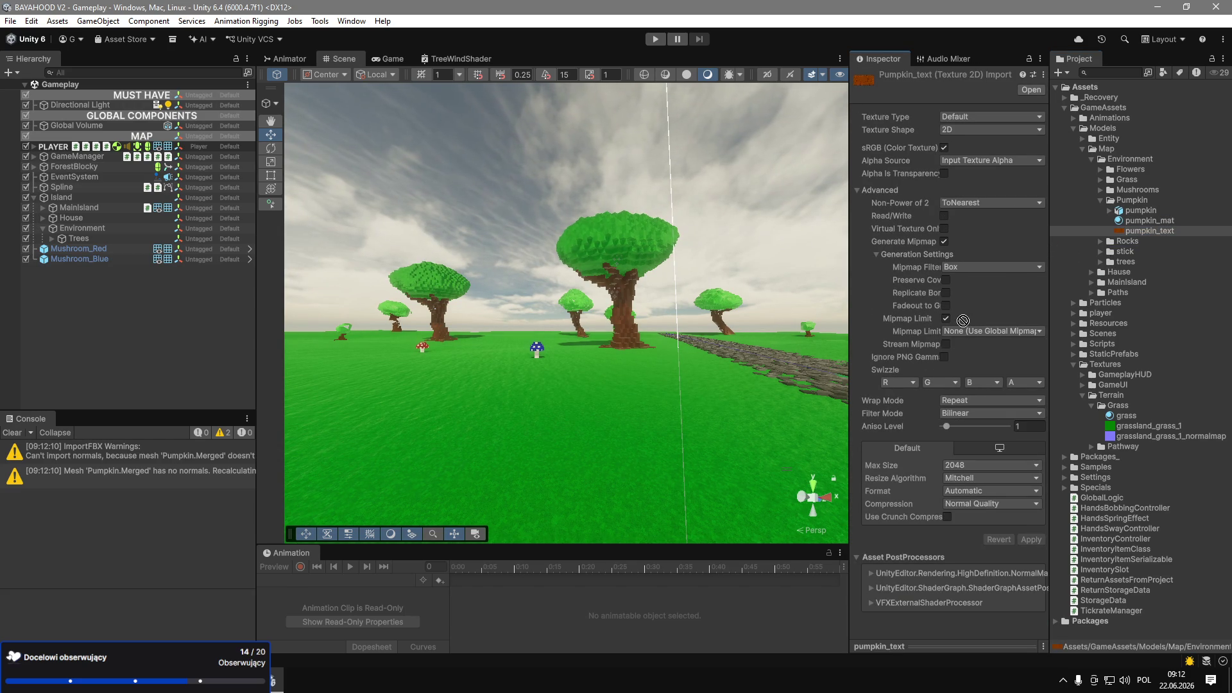
Import pumpkin_text as Cursor with Point filtering and place the pumpkin model in the scene.
{"action": "left_click", "coordinate": [962, 122]}
{"action": "left_click", "coordinate": [963, 193]}
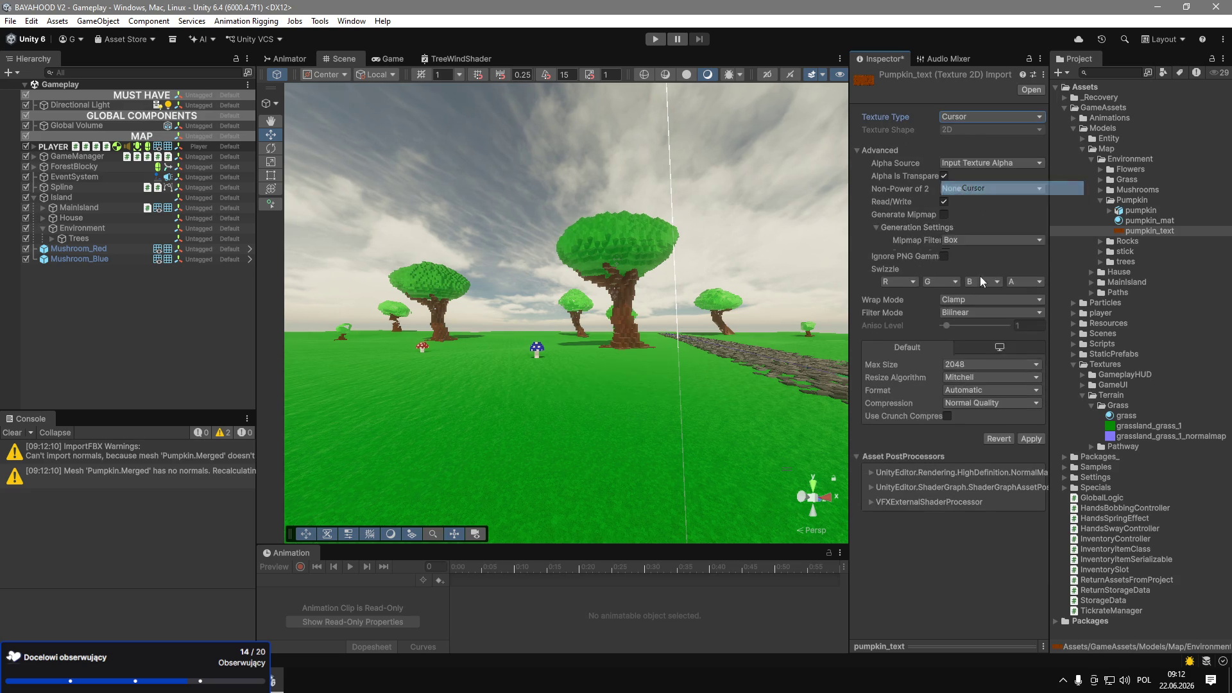
{"action": "left_click", "coordinate": [991, 285]}
{"action": "left_click", "coordinate": [992, 298]}
{"action": "left_click", "coordinate": [1031, 410]}
{"action": "left_click", "coordinate": [1150, 222]}
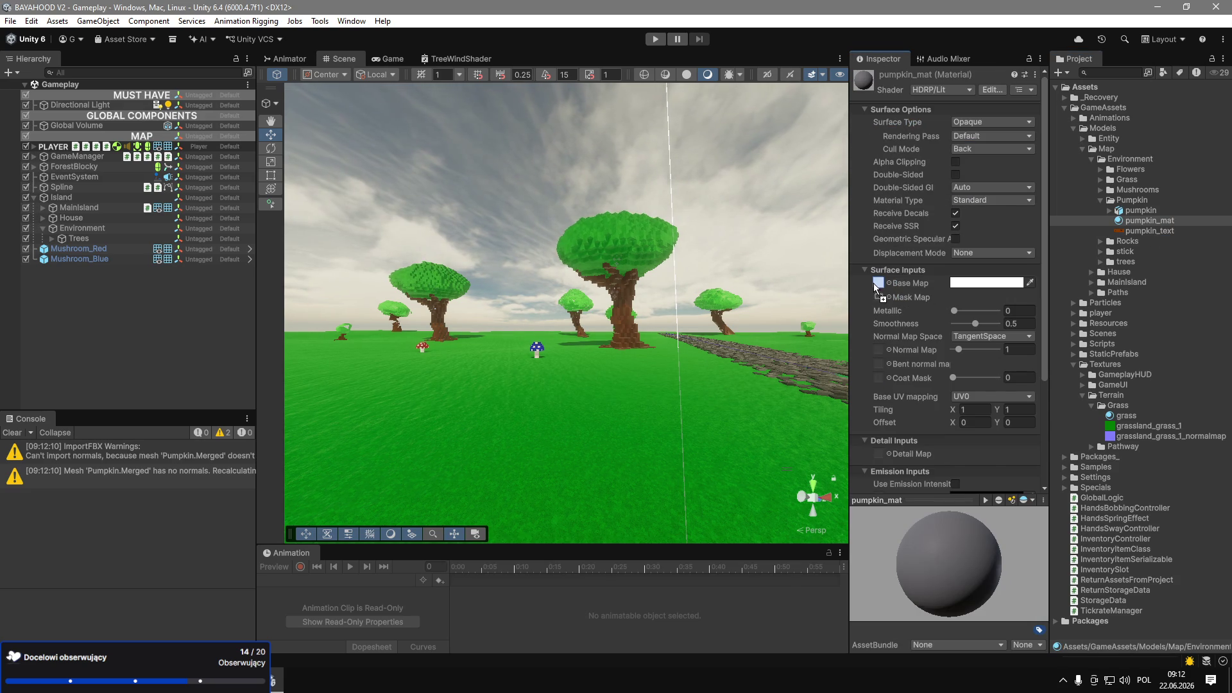
{"action": "left_click_drag", "start_coordinate": [787, 374], "coordinate": [649, 408]}
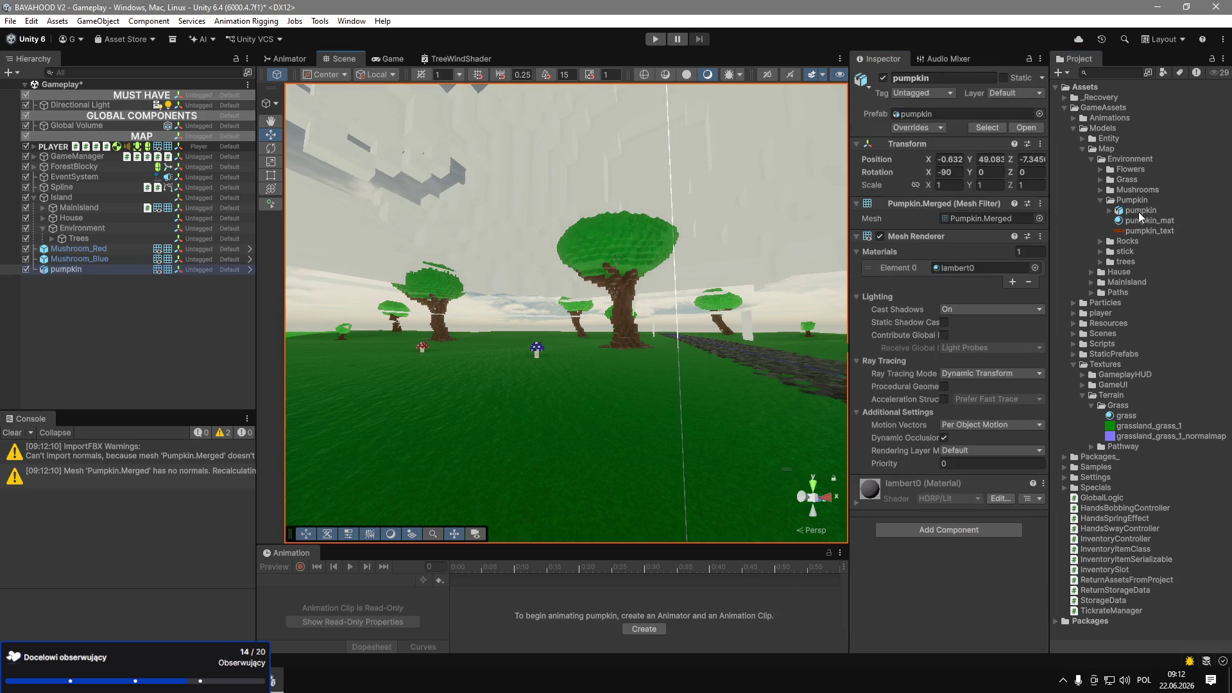
Try pumpkin import scale factors of 0.1 and smaller, applying each.
{"action": "left_click", "coordinate": [1140, 210]}
{"action": "left_click", "coordinate": [978, 142]}
{"action": "type", "text": "0.1"}
{"action": "left_click", "coordinate": [1023, 557]}
{"action": "mouse_move", "coordinate": [795, 459]}
{"action": "left_mouse_down"}
{"action": "mouse_move", "coordinate": [819, 469]}
{"action": "mouse_move", "coordinate": [778, 336]}
{"action": "mouse_move", "coordinate": [784, 276]}
{"action": "mouse_move", "coordinate": [786, 308]}
{"action": "left_mouse_up"}
{"action": "scroll", "coordinate": [786, 308], "scroll_direction": "up", "scroll_amount": 3}
{"action": "left_click", "coordinate": [988, 142]}
{"action": "type", "text": "0.01"}
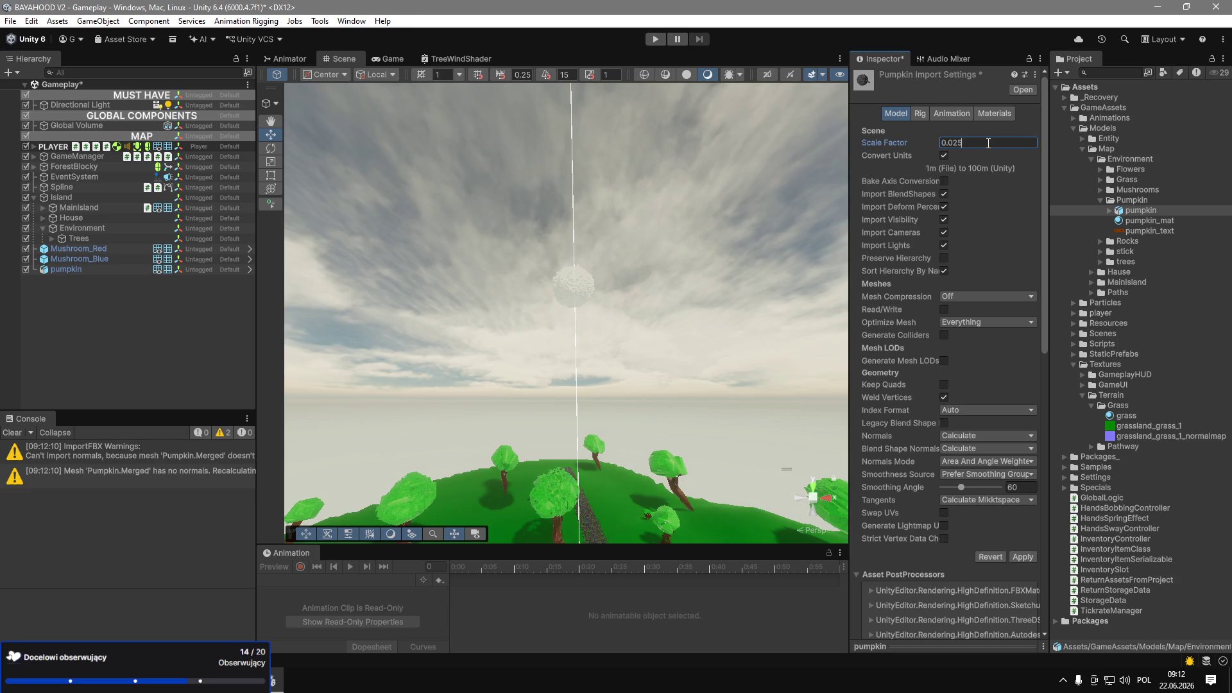
{"action": "left_click", "coordinate": [1023, 557]}
Apply a 0.025 scale factor and raise the scene pumpkin onto the ground.
{"action": "left_click", "coordinate": [989, 141]}
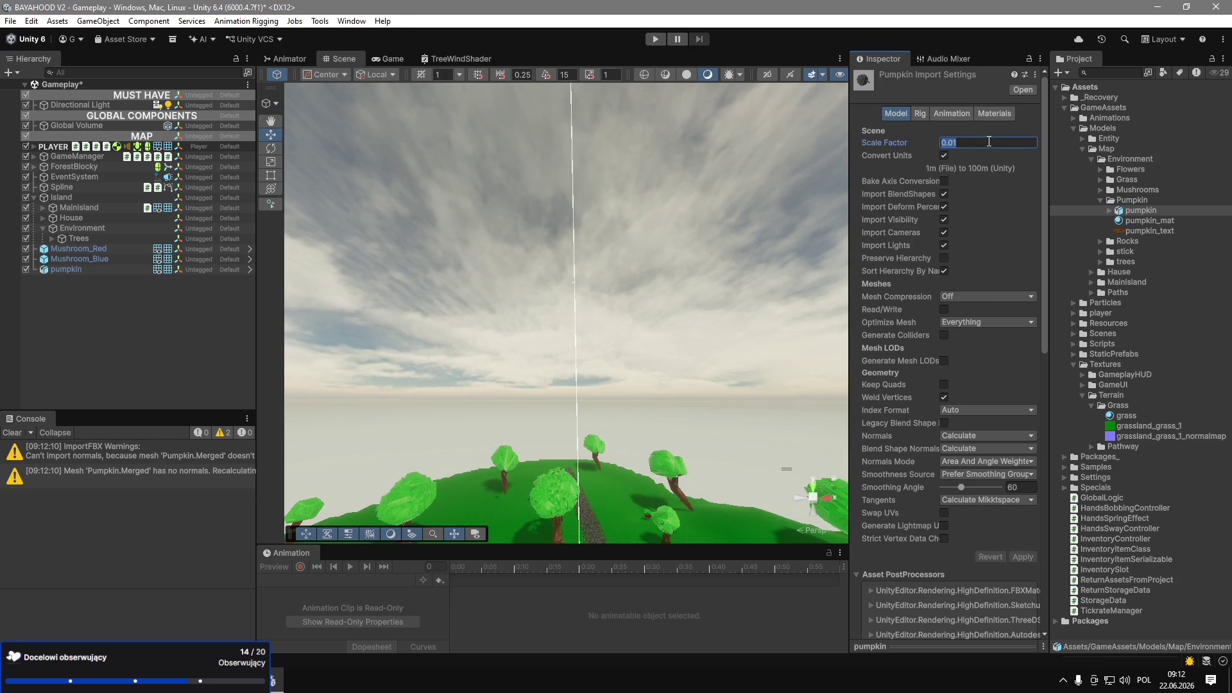
{"action": "type", "text": "0.025"}
{"action": "scroll", "coordinate": [988, 320], "scroll_direction": "down", "scroll_amount": 1}
{"action": "left_click", "coordinate": [1022, 523]}
{"action": "key", "text": "f"}
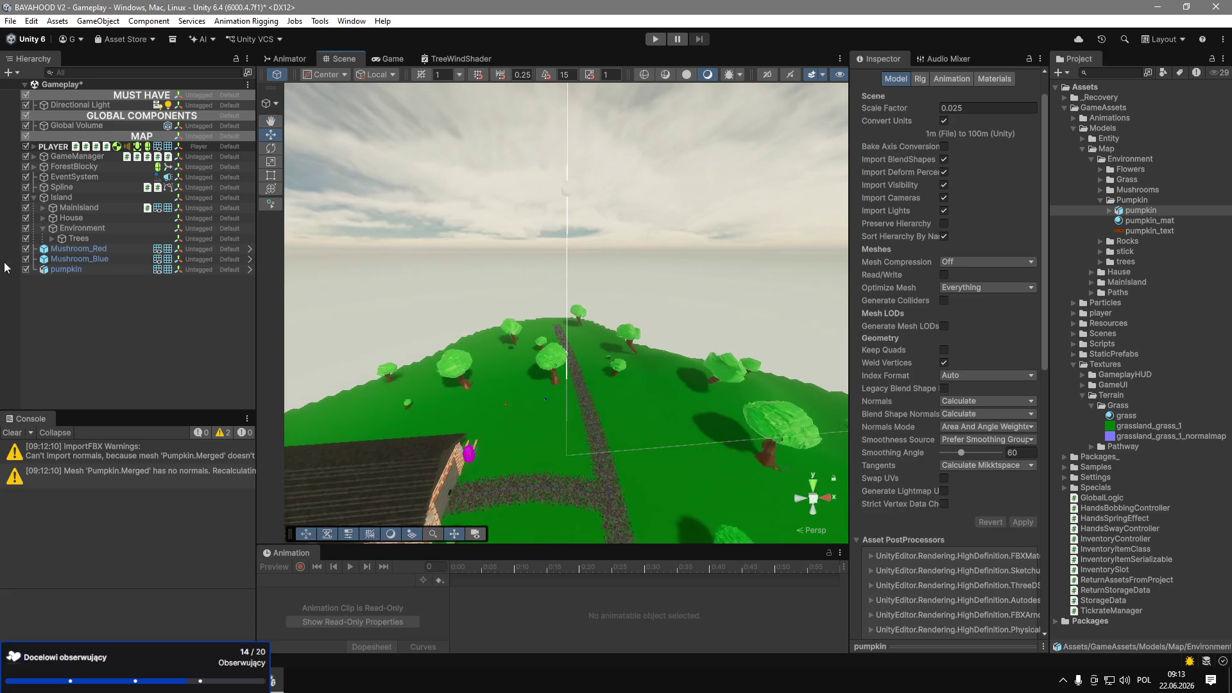
{"action": "left_click", "coordinate": [54, 271]}
{"action": "mouse_move", "coordinate": [569, 136]}
{"action": "left_mouse_down"}
{"action": "mouse_move", "coordinate": [571, 420]}
{"action": "mouse_move", "coordinate": [571, 359]}
{"action": "left_mouse_up"}
{"action": "scroll", "coordinate": [596, 462], "scroll_direction": "up", "scroll_amount": 5}
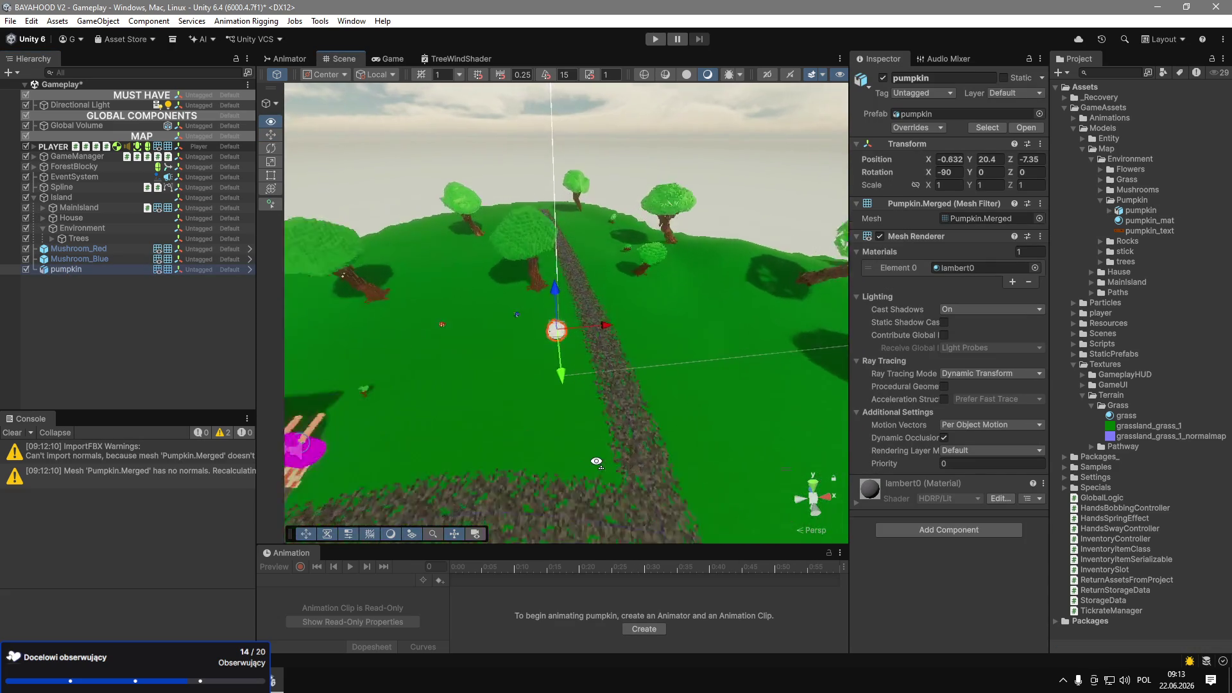
{"action": "left_click_drag", "start_coordinate": [596, 462], "coordinate": [558, 441]}
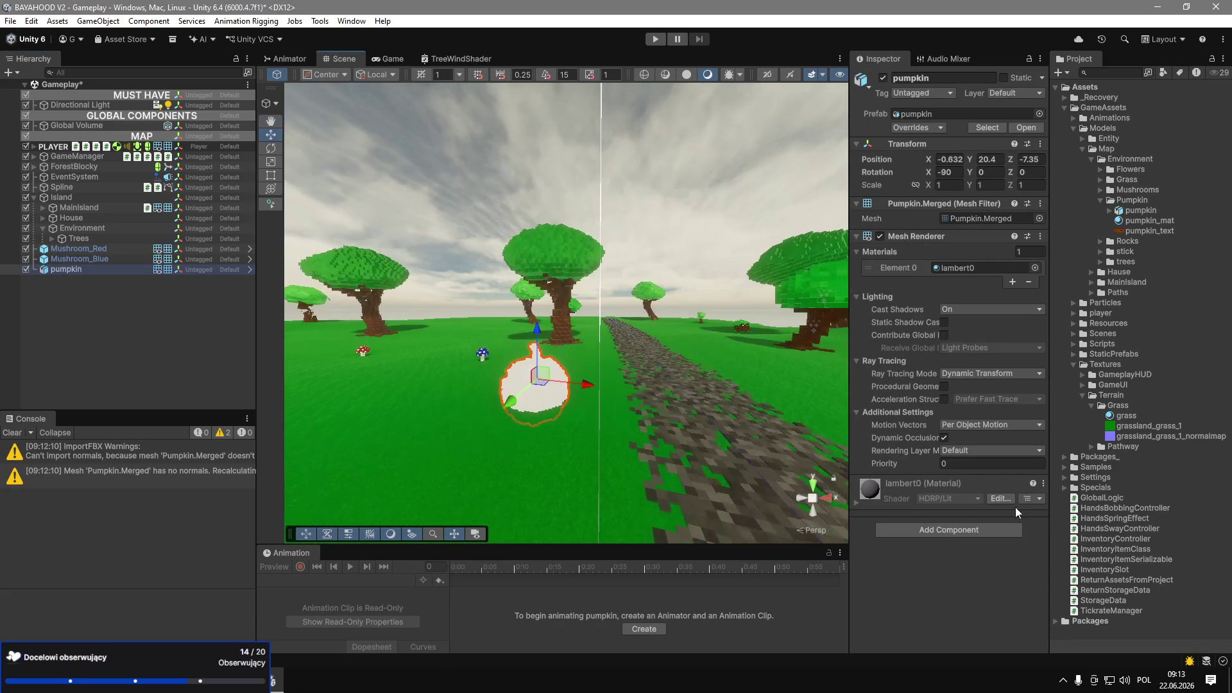
Reduce the pumpkin model's import scale factor to 0.015 and apply it.
{"action": "left_click", "coordinate": [1139, 221]}
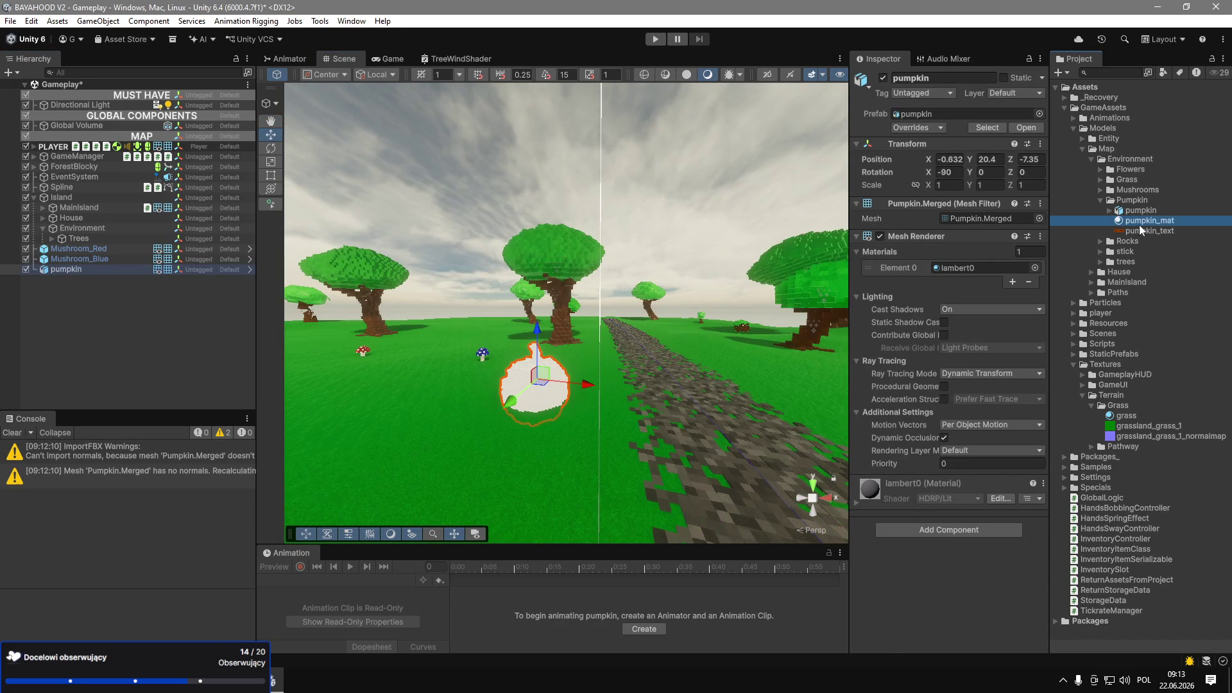
{"action": "left_click", "coordinate": [1134, 212]}
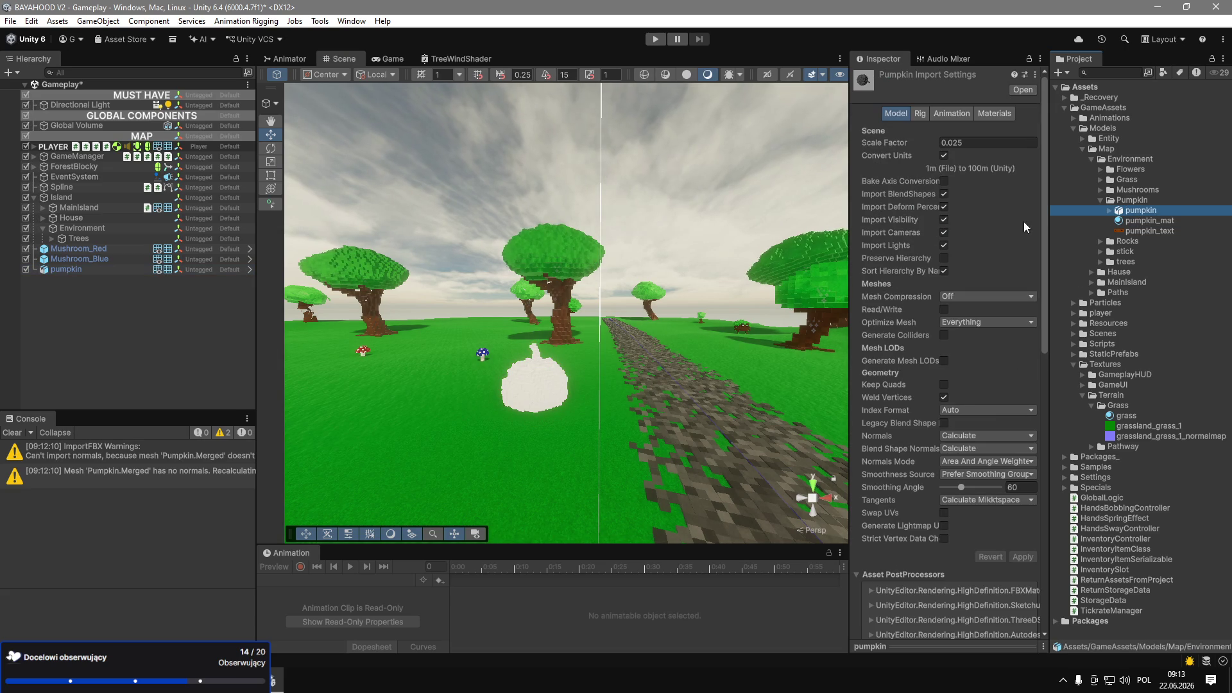
{"action": "left_click", "coordinate": [995, 143]}
{"action": "type", "text": "0.0"}
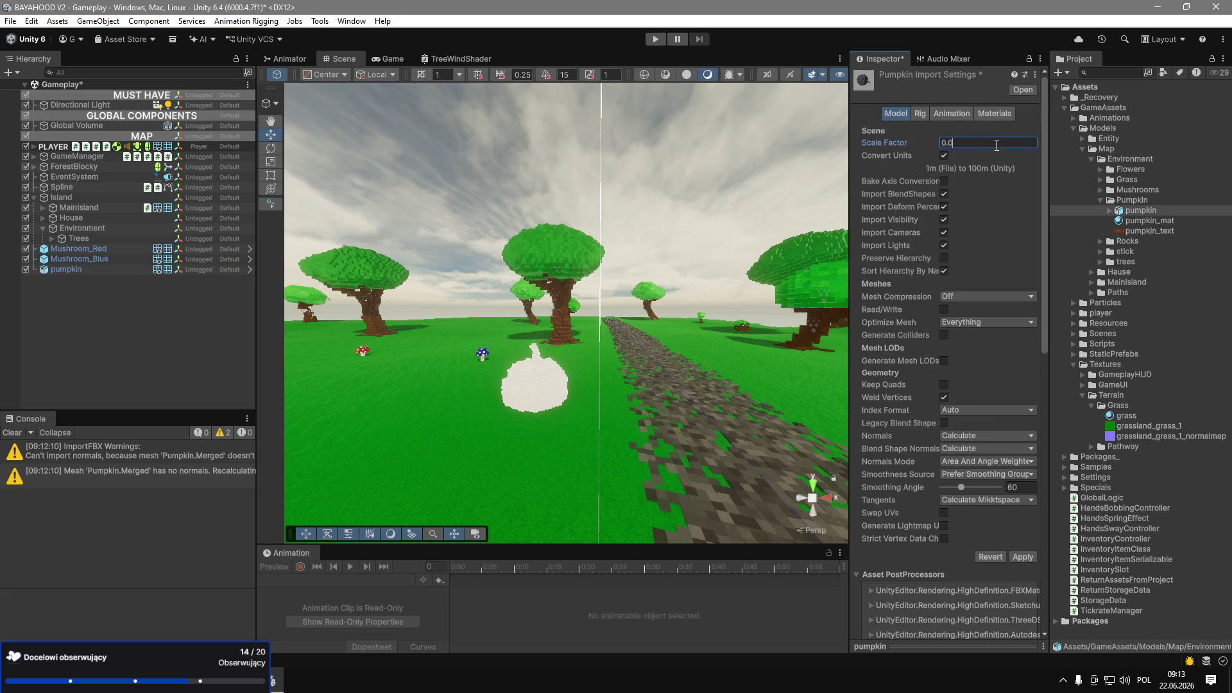
{"action": "type", "text": "15"}
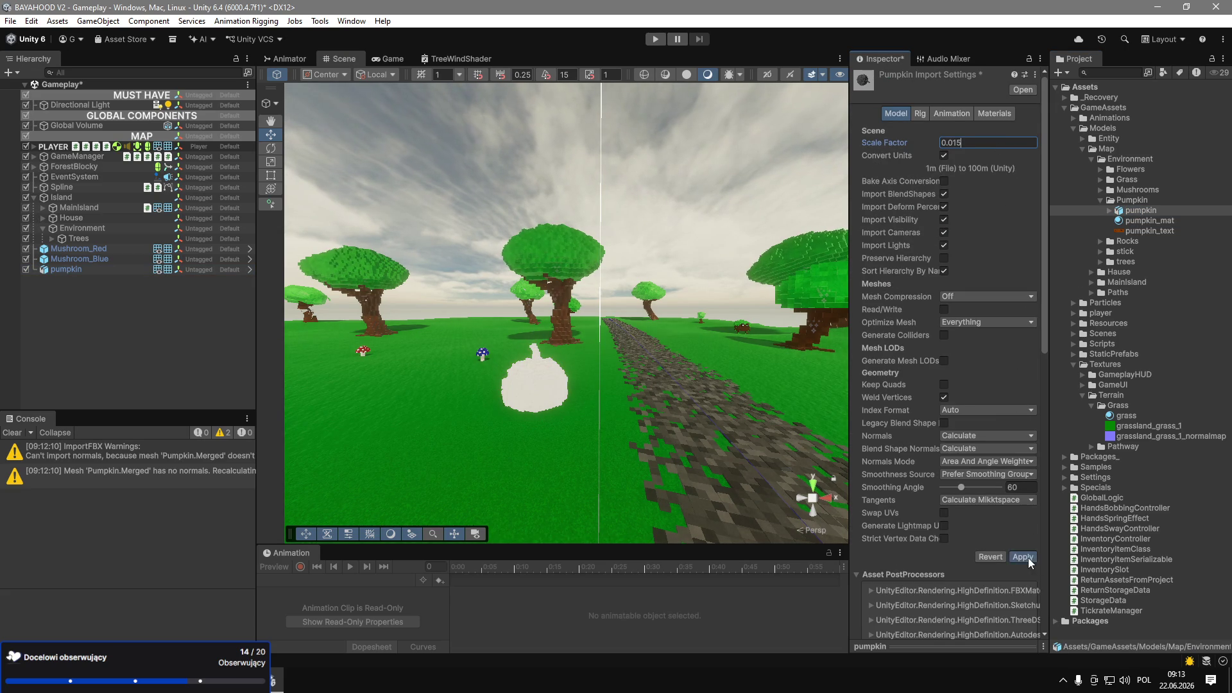
{"action": "left_click", "coordinate": [1027, 557]}
{"action": "left_click_drag", "start_coordinate": [632, 376], "coordinate": [432, 460]}
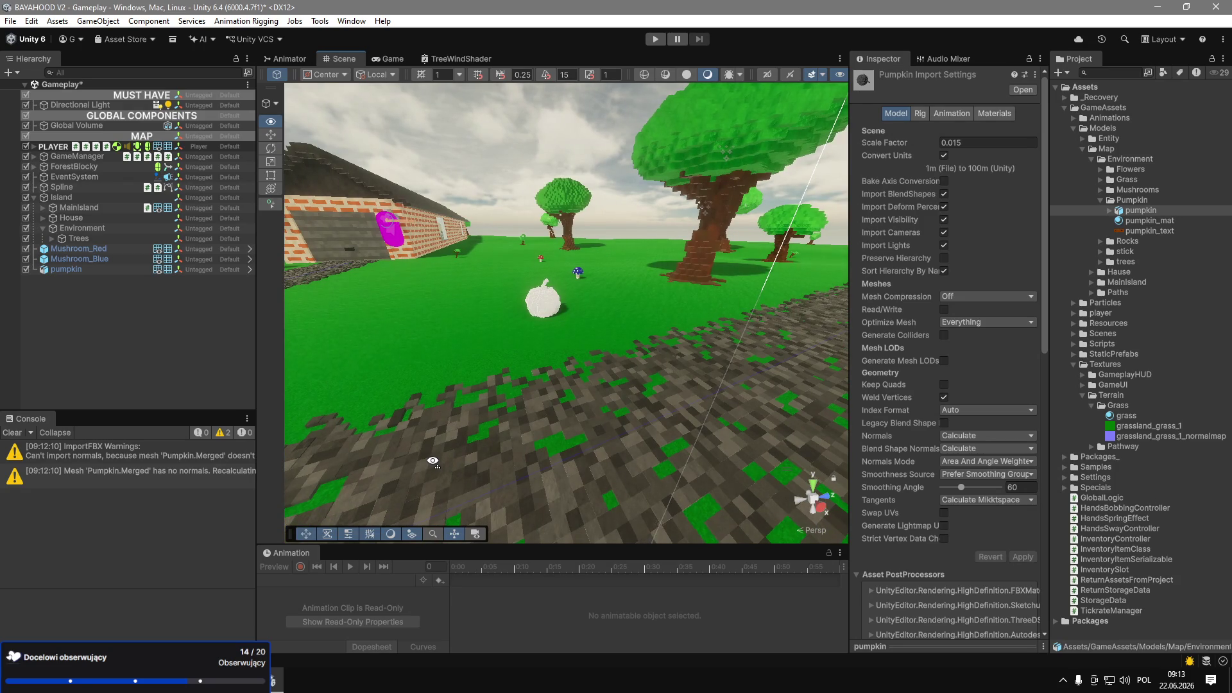
{"action": "left_click", "coordinate": [71, 269]}
{"action": "right_click", "coordinate": [94, 269]}
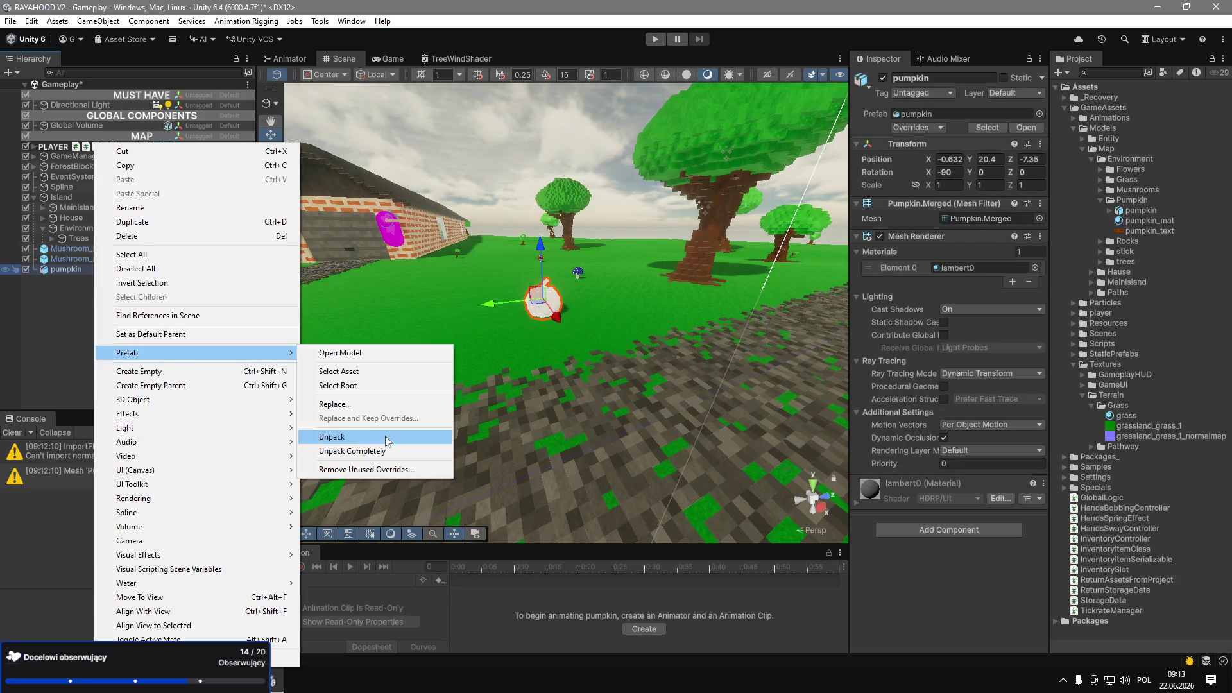
Unpack the pumpkin prefab completely and delete the stray pumpkin prefab asset.
{"action": "left_click", "coordinate": [347, 450]}
{"action": "left_click_drag", "start_coordinate": [1145, 292], "coordinate": [1151, 222]}
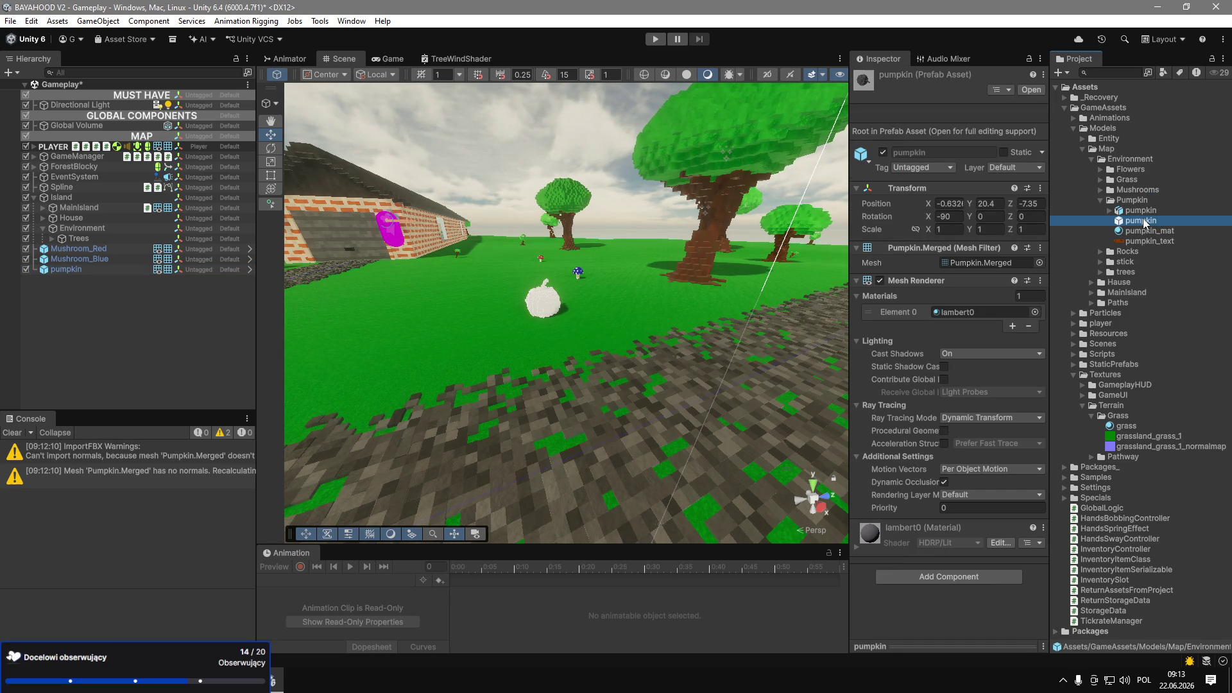
{"action": "key", "text": "Delete"}
{"action": "key", "text": "Return"}
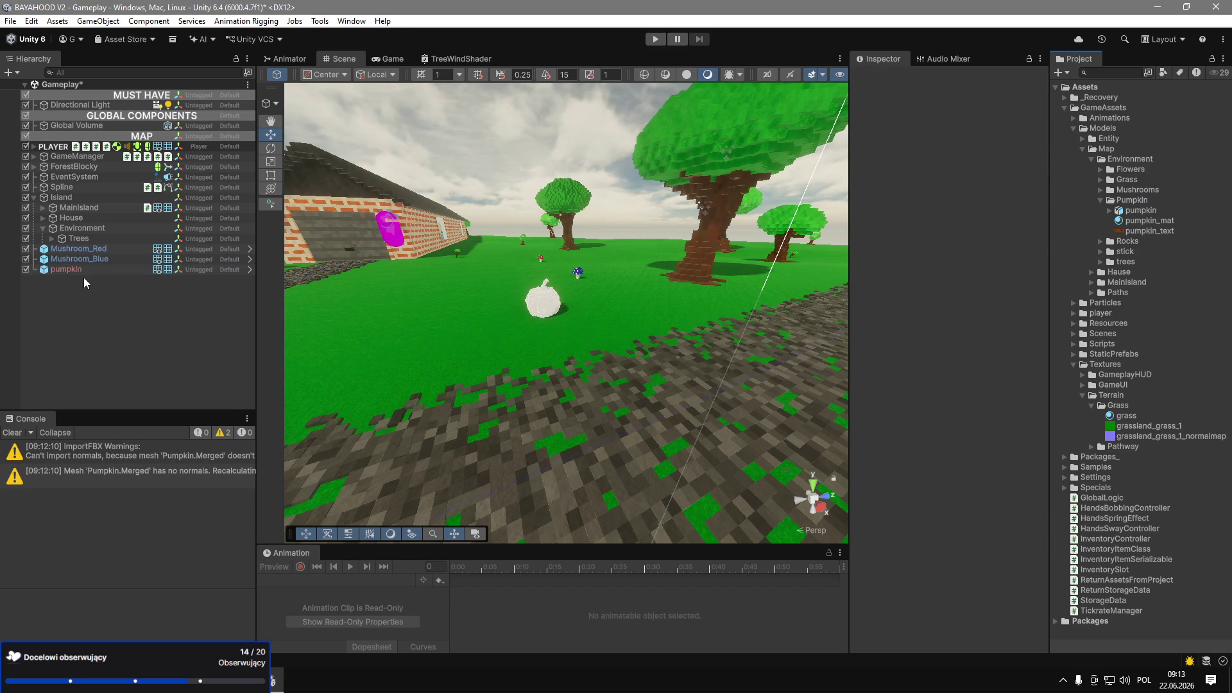
Unpack the pumpkin again to drop its missing prefab link and apply pumpkin_mat to it.
{"action": "left_click", "coordinate": [86, 275]}
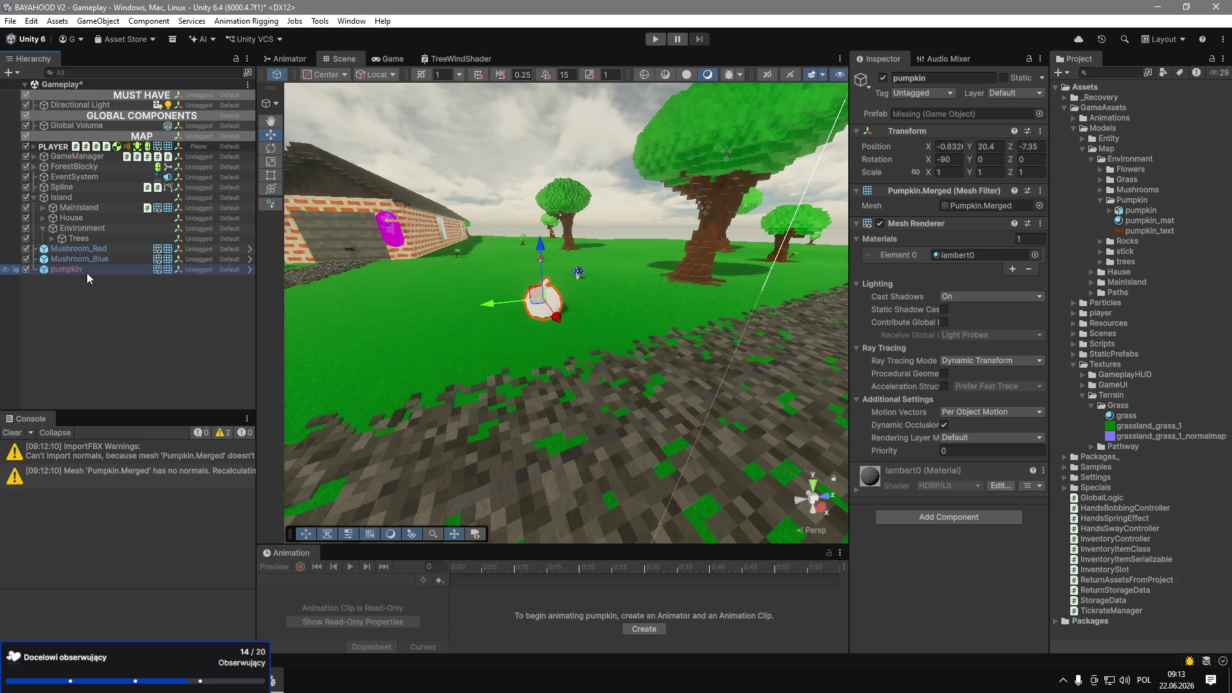
{"action": "right_click", "coordinate": [88, 276]}
{"action": "mouse_move", "coordinate": [193, 353]}
{"action": "left_click", "coordinate": [347, 419]}
{"action": "mouse_move", "coordinate": [1148, 220]}
{"action": "left_mouse_down"}
{"action": "mouse_move", "coordinate": [494, 340]}
{"action": "mouse_move", "coordinate": [536, 314]}
{"action": "left_mouse_up"}
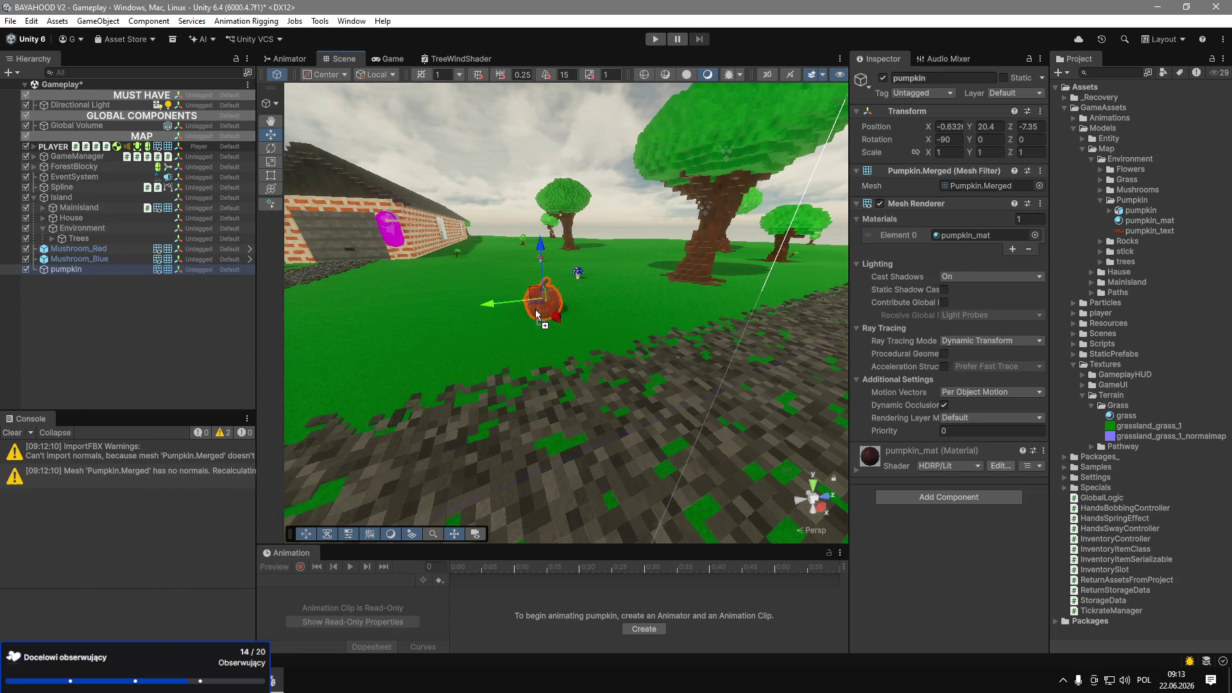
{"action": "scroll", "coordinate": [537, 314], "scroll_direction": "up", "scroll_amount": 10}
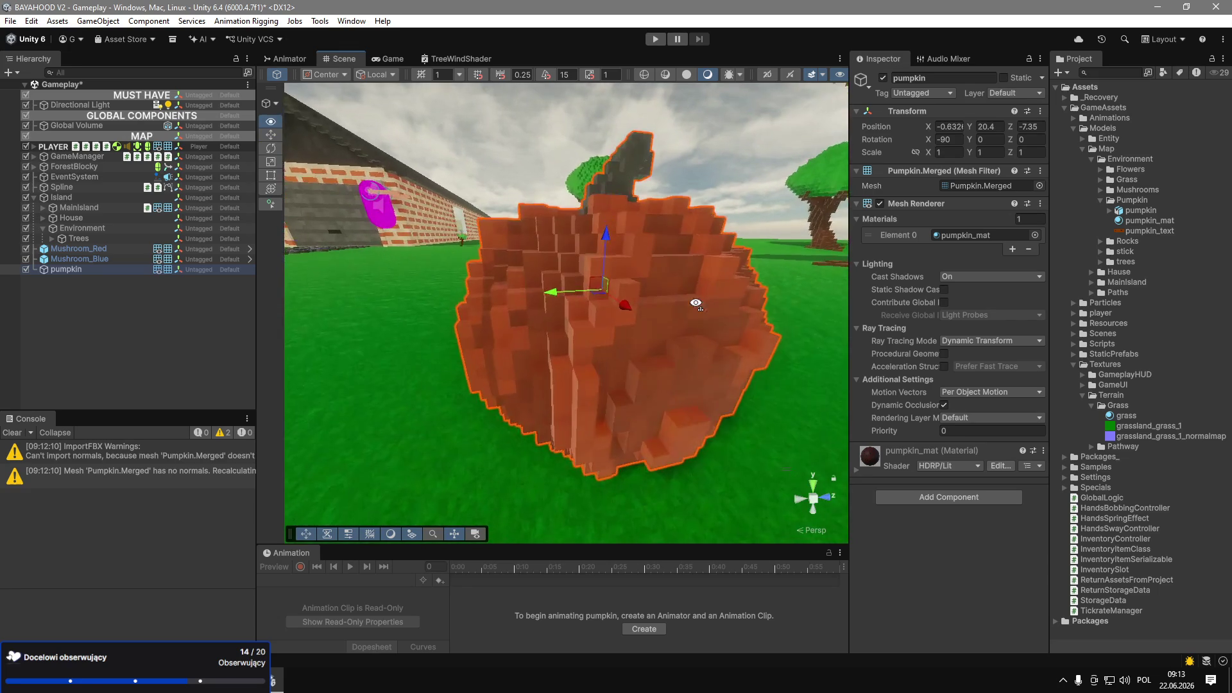
{"action": "left_click", "coordinate": [1150, 231]}
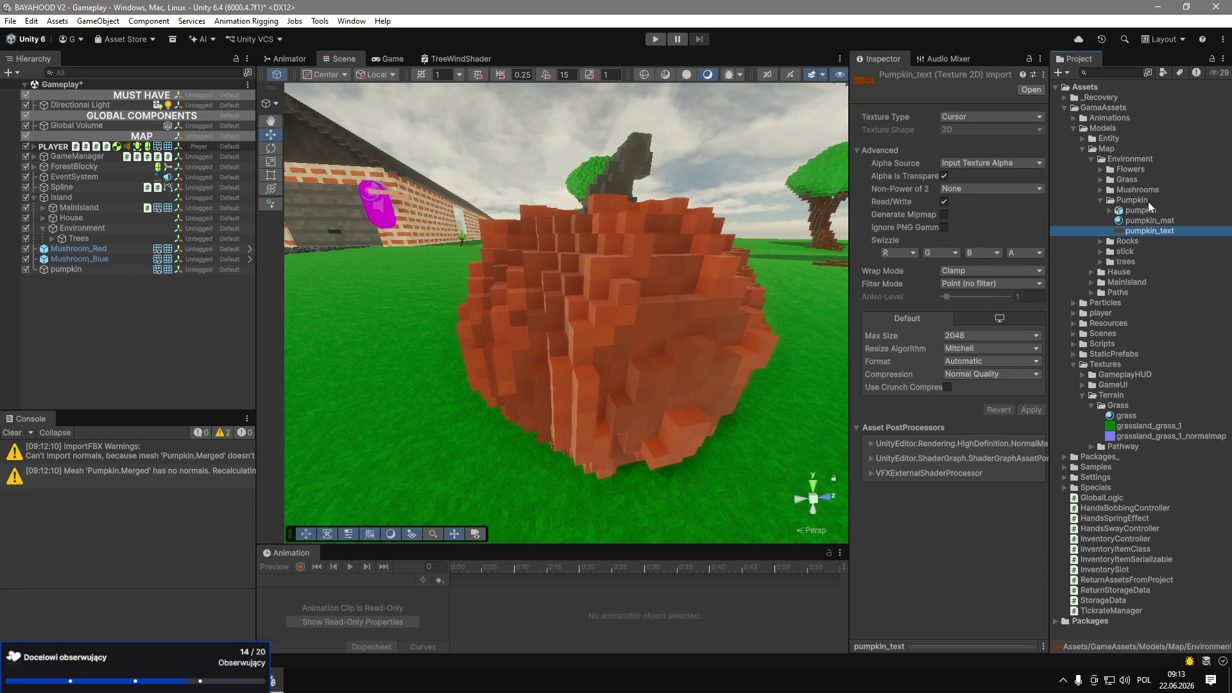
Duplicate mushroom_normalmap into the Pumpkin folder and name the copy pumpkin_normalmap.
{"action": "right_click", "coordinate": [1145, 200]}
{"action": "left_click", "coordinate": [1102, 193]}
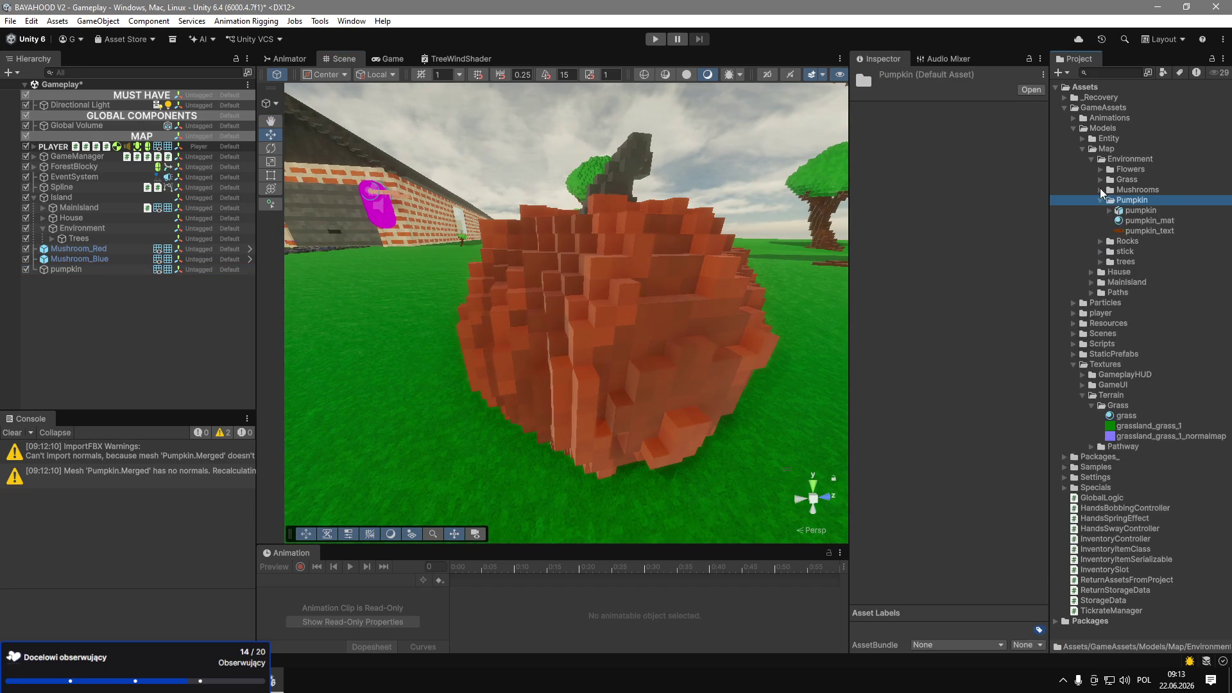
{"action": "left_click", "coordinate": [1101, 192]}
{"action": "right_click", "coordinate": [1137, 222]}
{"action": "left_click", "coordinate": [1129, 225]}
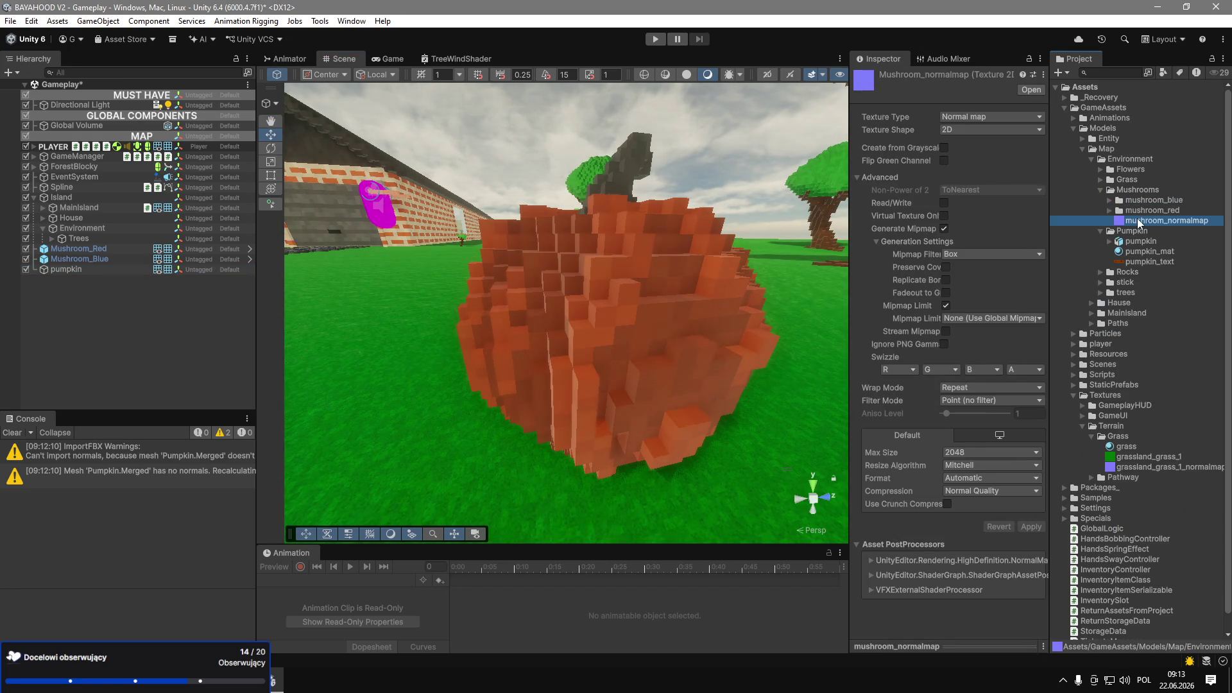
{"action": "key", "text": "ctrl+d"}
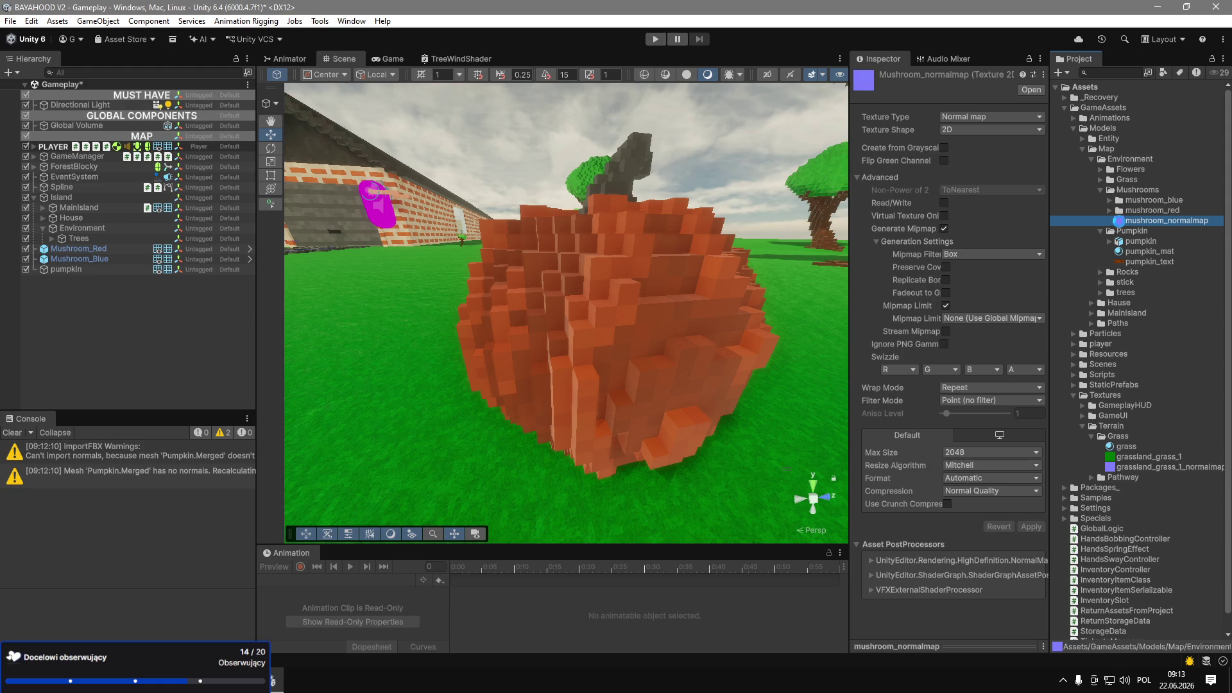
{"action": "left_click_drag", "start_coordinate": [1136, 252], "coordinate": [1139, 254]}
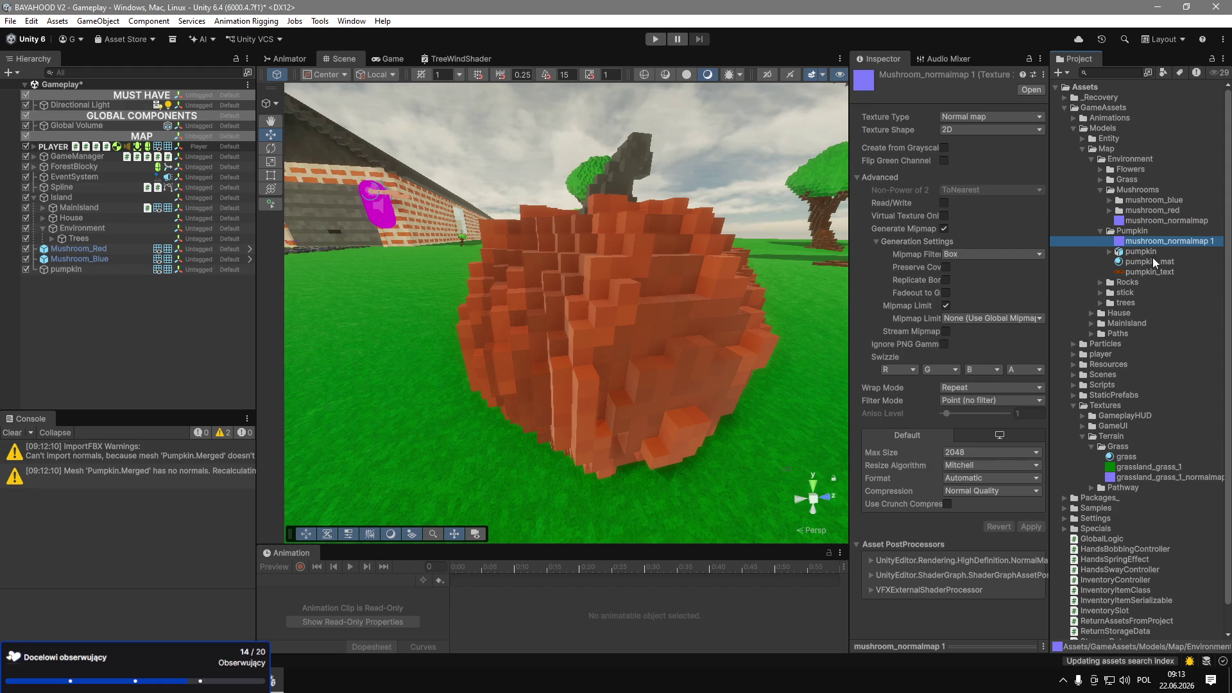
{"action": "type", "text": "pumpkin_normalma"}
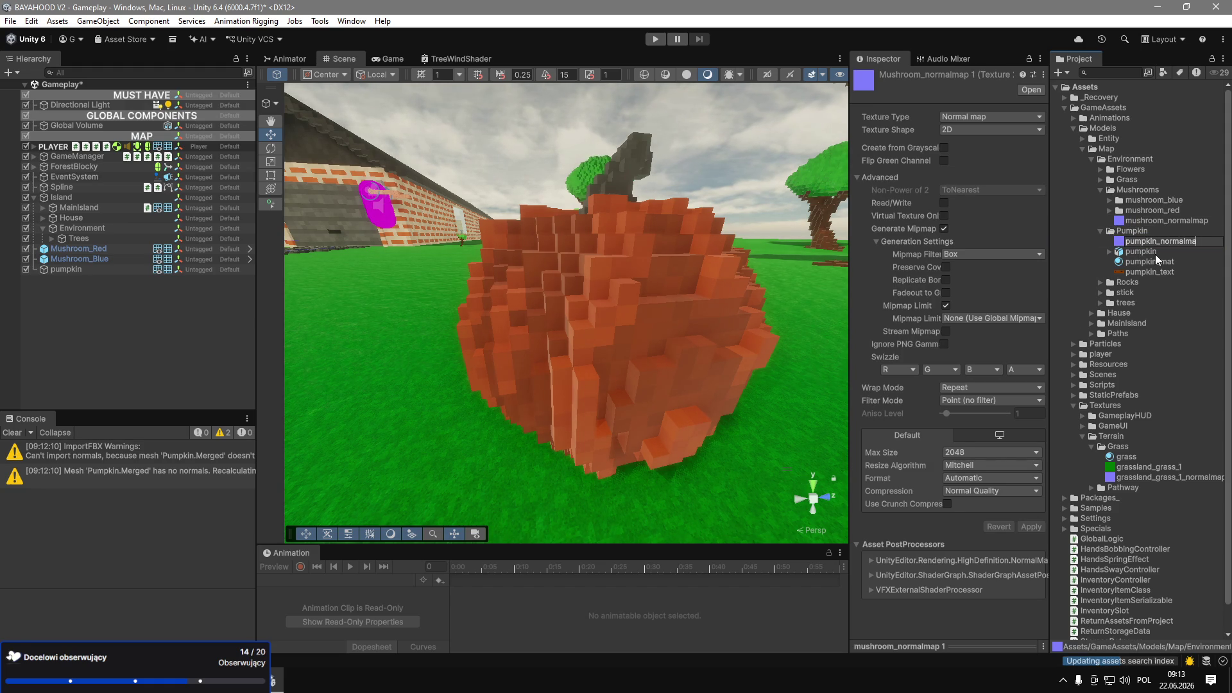
{"action": "type", "text": "p"}
{"action": "key", "text": "Return"}
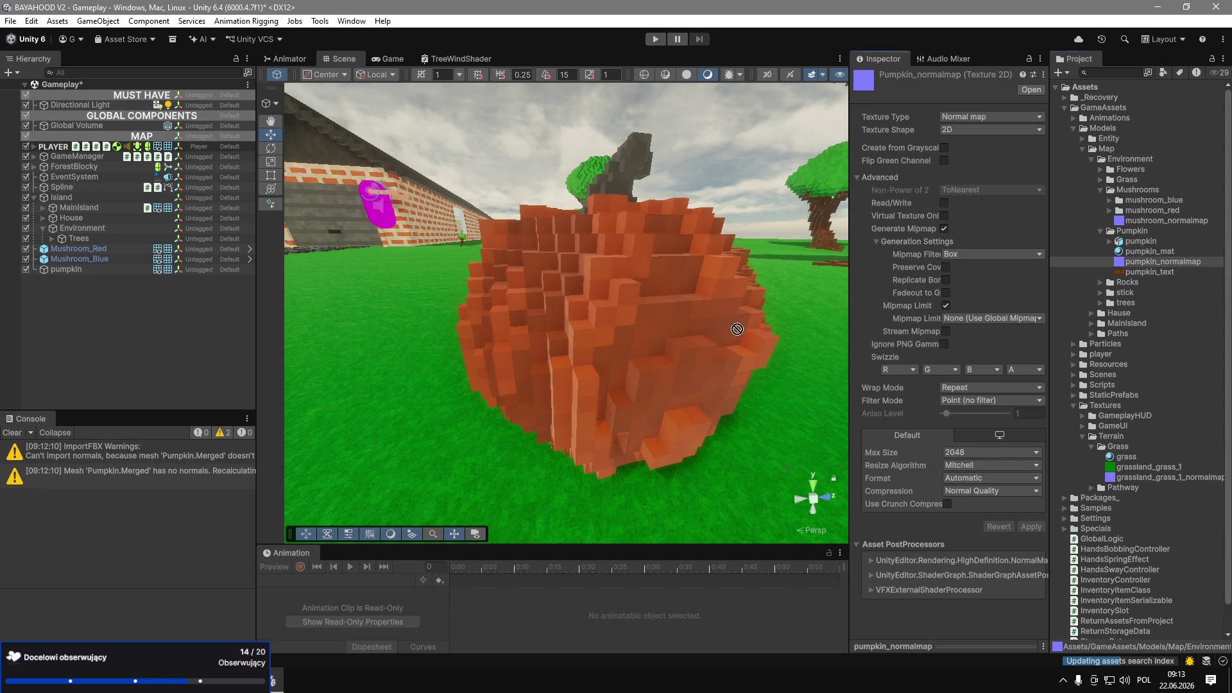
Assign pumpkin_normalmap as pumpkin_mat's Detail Map with albedo scale 0 and tiling 2.
{"action": "left_click", "coordinate": [1152, 251]}
{"action": "mouse_move", "coordinate": [1158, 261]}
{"action": "left_mouse_down"}
{"action": "mouse_move", "coordinate": [888, 405]}
{"action": "mouse_move", "coordinate": [884, 457]}
{"action": "left_mouse_up"}
{"action": "scroll", "coordinate": [960, 460], "scroll_direction": "down", "scroll_amount": 2}
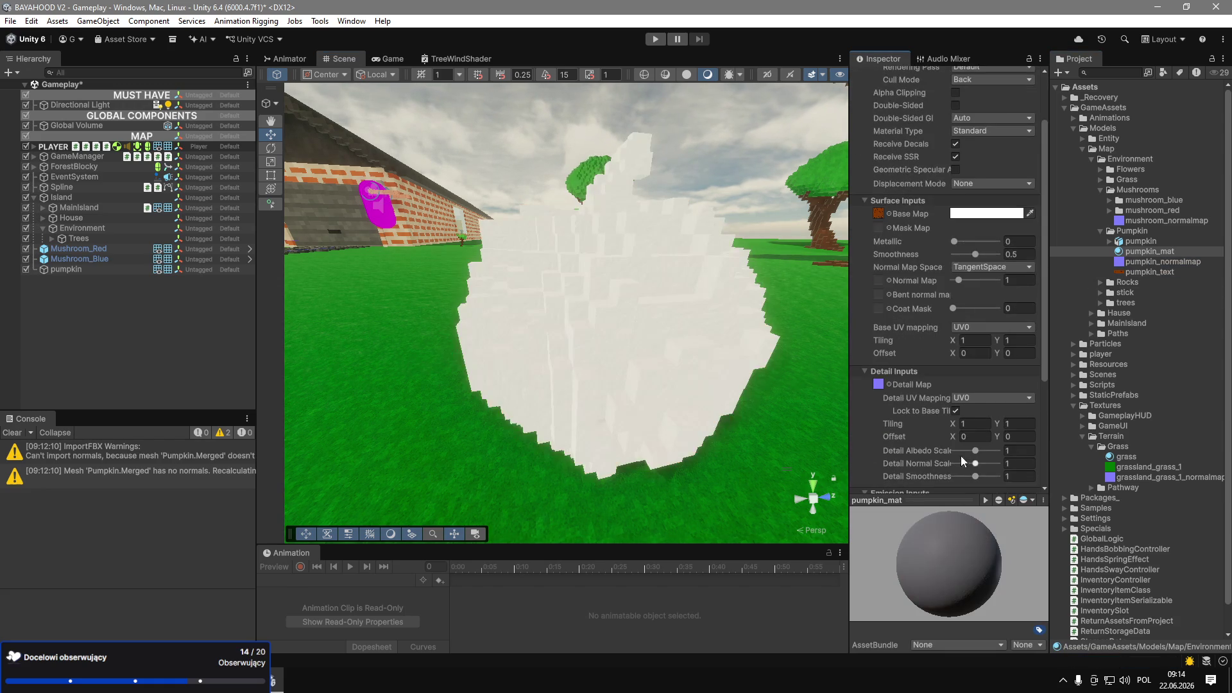
{"action": "mouse_move", "coordinate": [972, 452]}
{"action": "left_mouse_down"}
{"action": "mouse_move", "coordinate": [936, 453]}
{"action": "mouse_move", "coordinate": [997, 463]}
{"action": "left_mouse_up"}
{"action": "left_click", "coordinate": [975, 423]}
{"action": "type", "text": "2"}
{"action": "key", "text": "Tab"}
{"action": "type", "text": "2"}
{"action": "left_click_drag", "start_coordinate": [975, 476], "coordinate": [991, 476]}
Inspect the pumpkin up close and lower Detail Normal Scale to about 1.07.
{"action": "right_click", "coordinate": [649, 248]}
{"action": "key", "text": "w"}
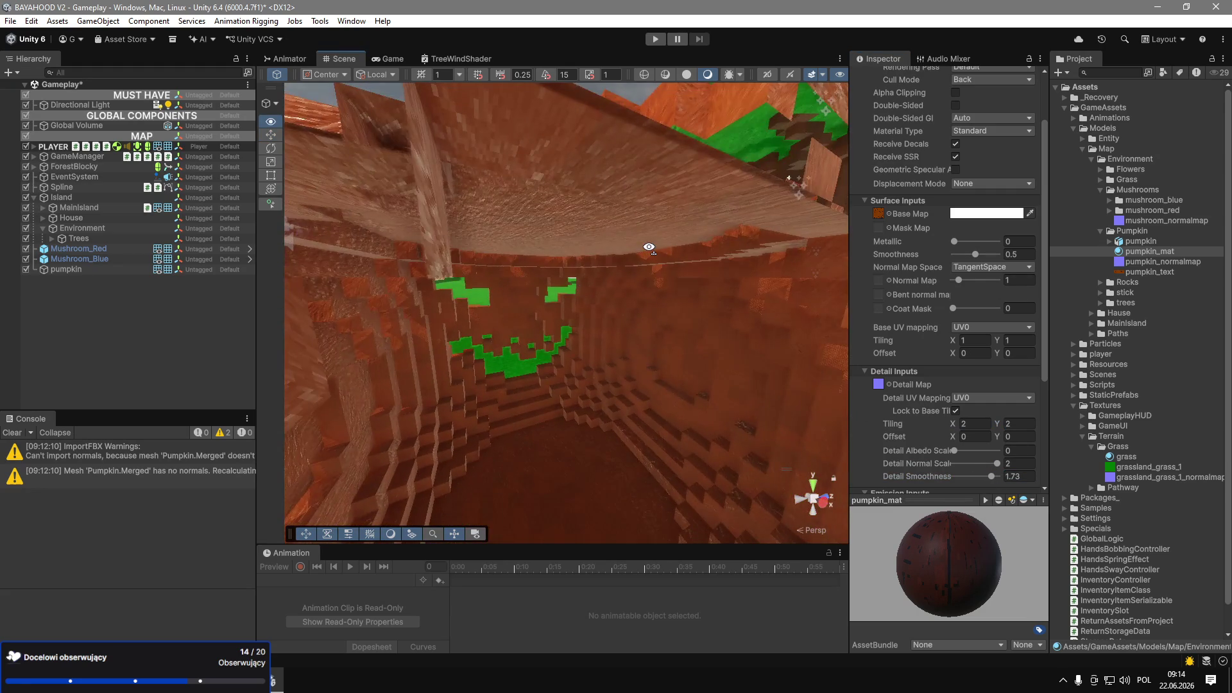
{"action": "key", "text": "w"}
{"action": "key", "text": "s"}
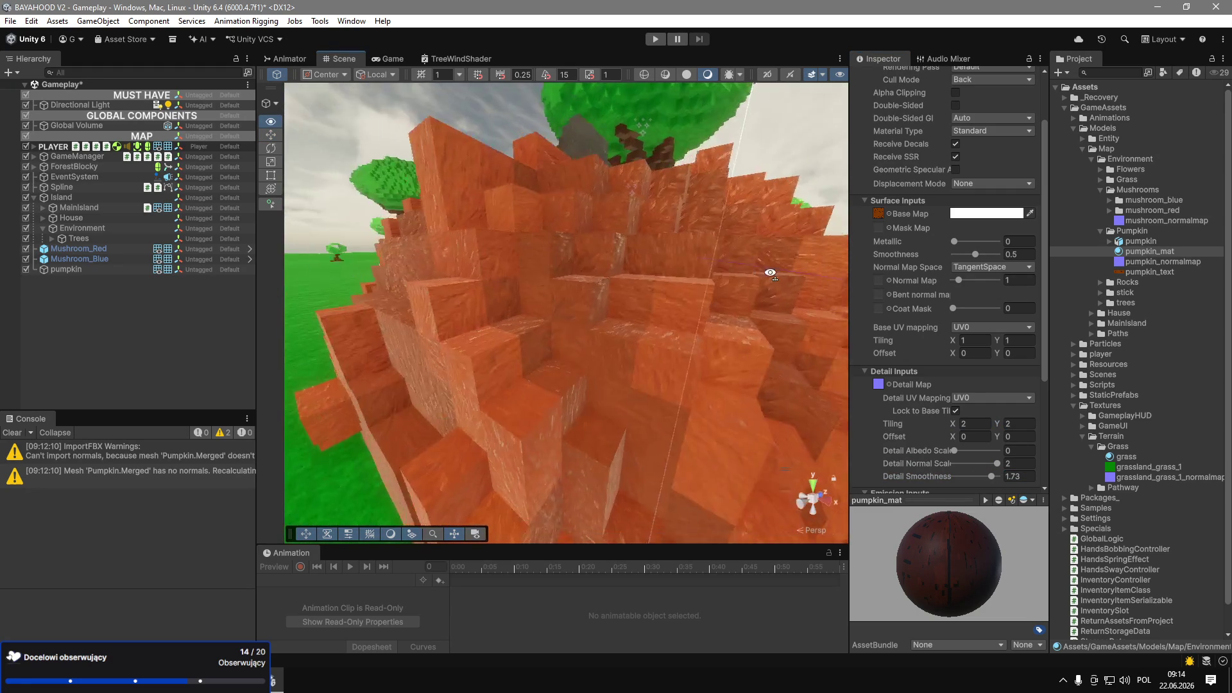
{"action": "left_click", "coordinate": [964, 449]}
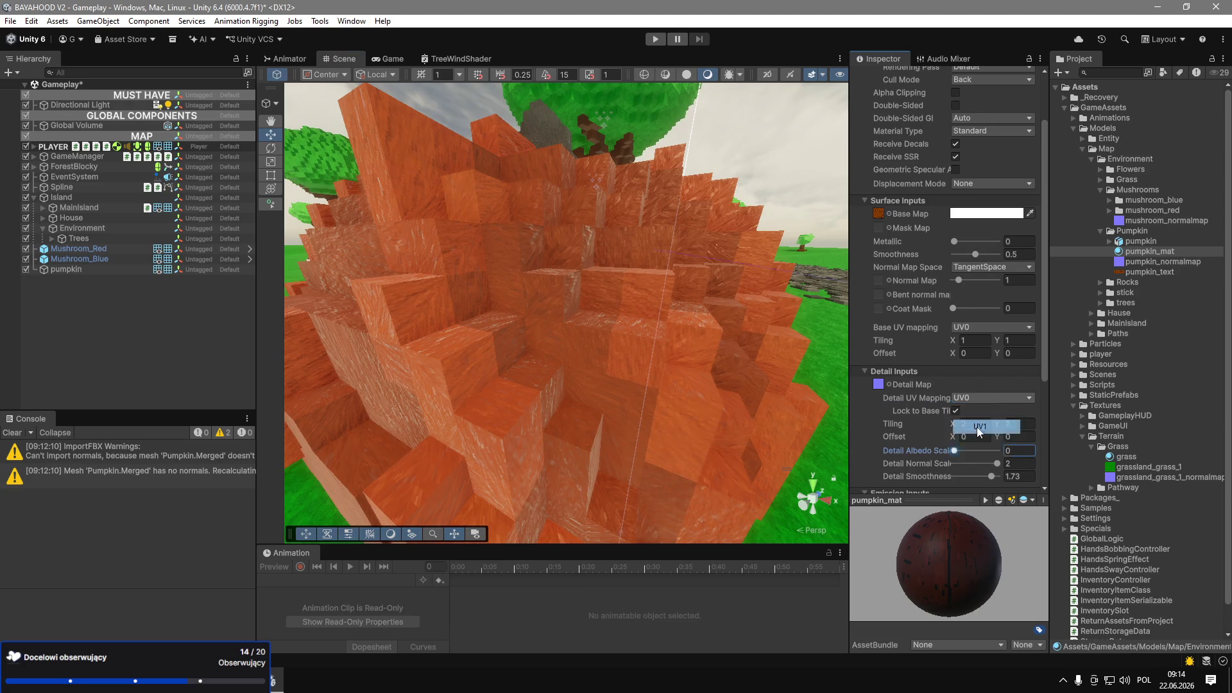
{"action": "left_click", "coordinate": [973, 397]}
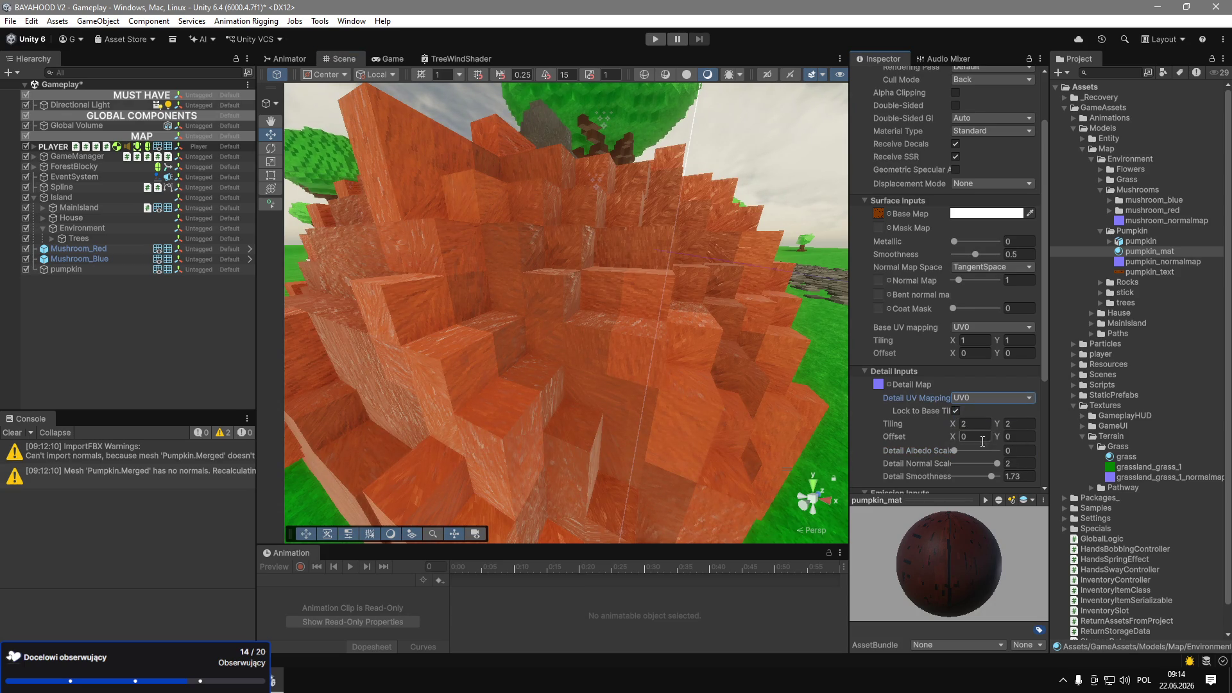
{"action": "left_click_drag", "start_coordinate": [997, 463], "coordinate": [979, 463]}
Try detail tiling 5, revert it to 2, and check the pumpkin from its left side.
{"action": "left_click", "coordinate": [974, 424]}
{"action": "type", "text": "5"}
{"action": "left_click", "coordinate": [1018, 424]}
{"action": "type", "text": "5"}
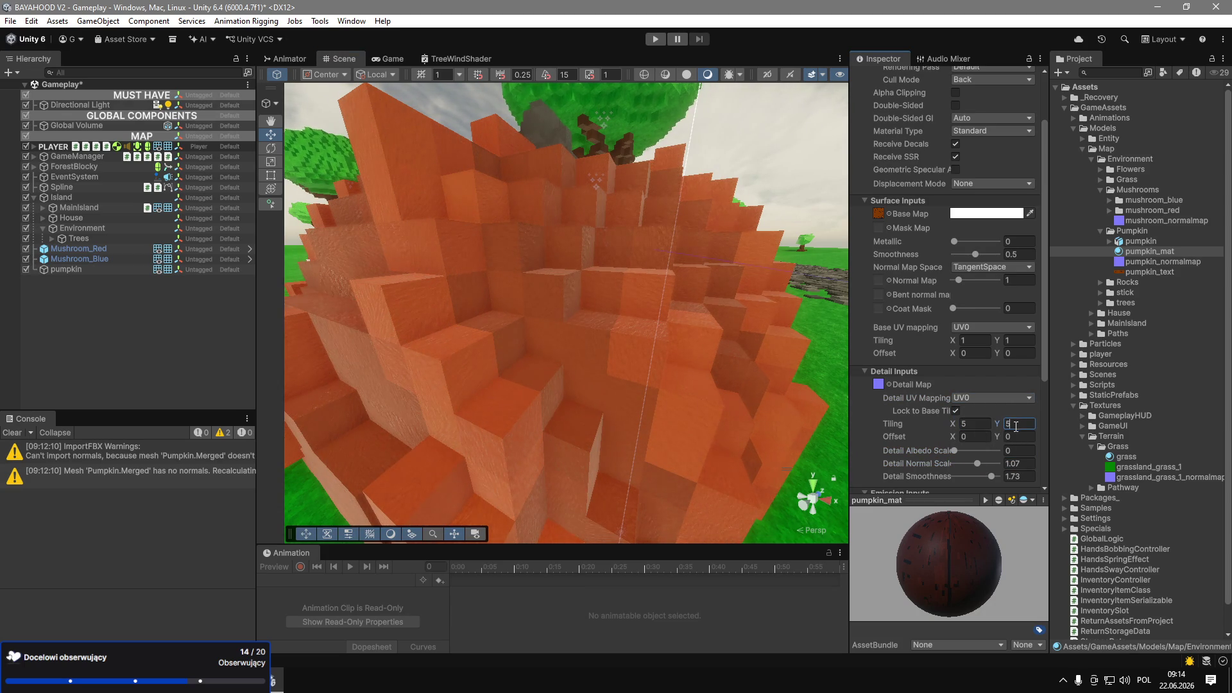
{"action": "scroll", "coordinate": [846, 321], "scroll_direction": "down", "scroll_amount": 5}
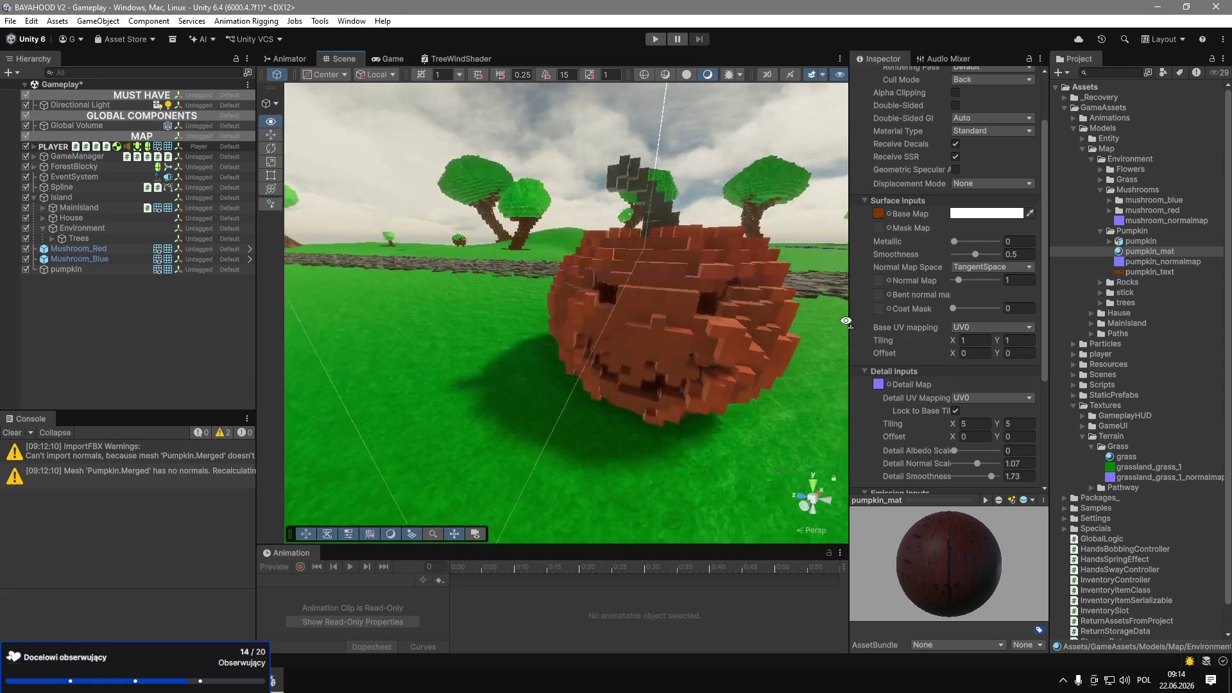
{"action": "scroll", "coordinate": [845, 321], "scroll_direction": "up", "scroll_amount": 10}
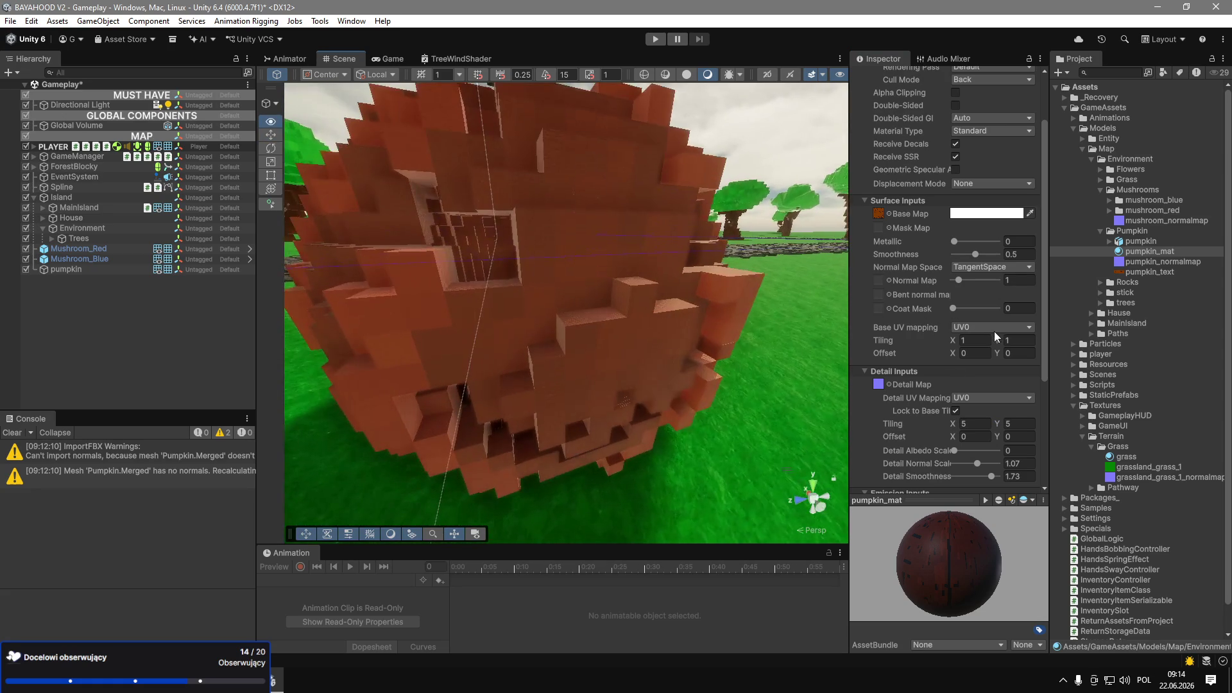
{"action": "key", "text": "s"}
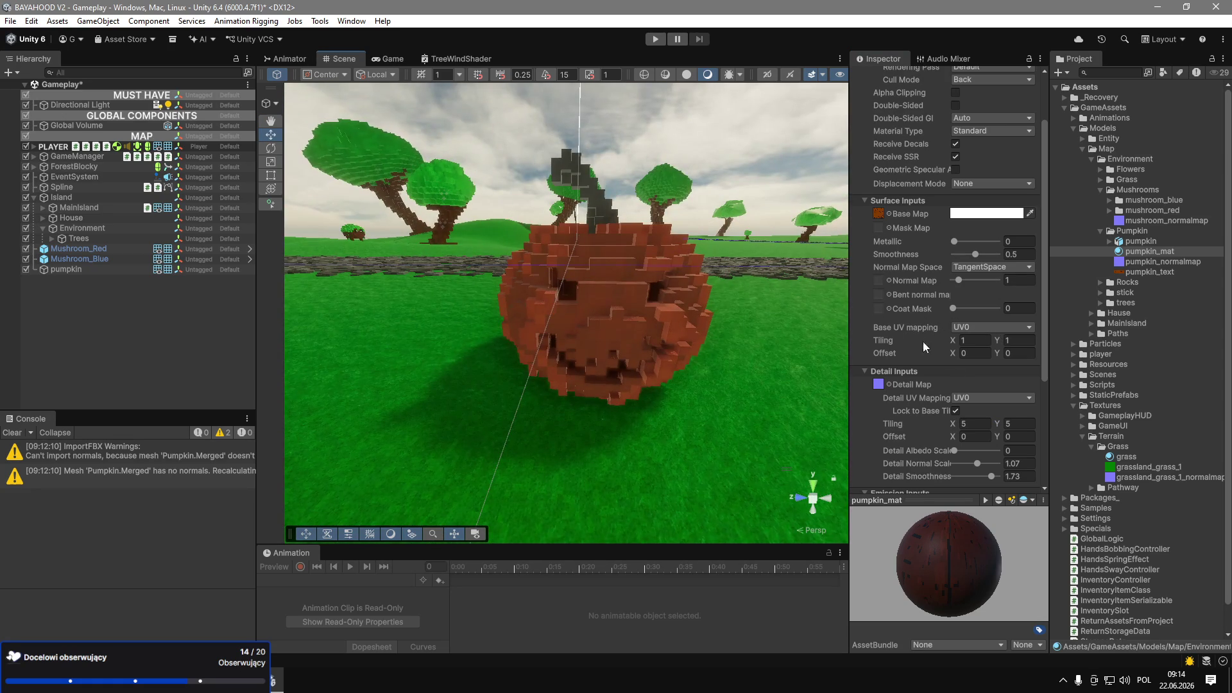
{"action": "key", "text": "ctrl+z"}
{"action": "scroll", "coordinate": [773, 300], "scroll_direction": "up", "scroll_amount": 10}
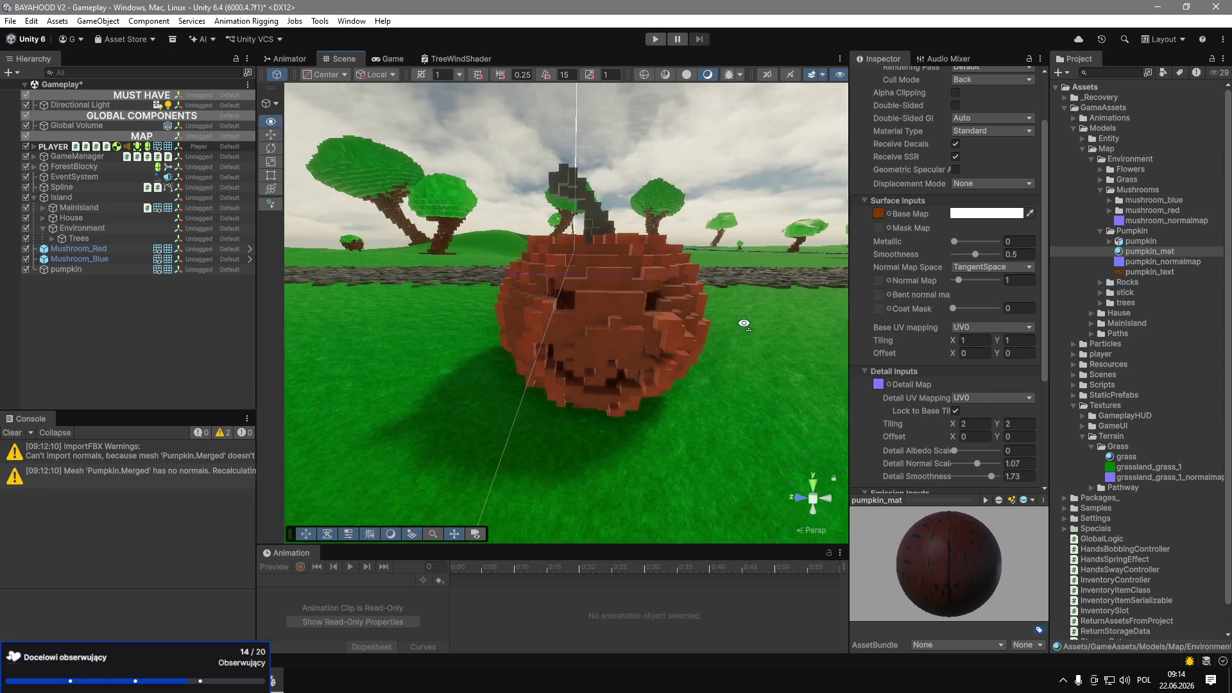
{"action": "scroll", "coordinate": [774, 299], "scroll_direction": "down", "scroll_amount": 10}
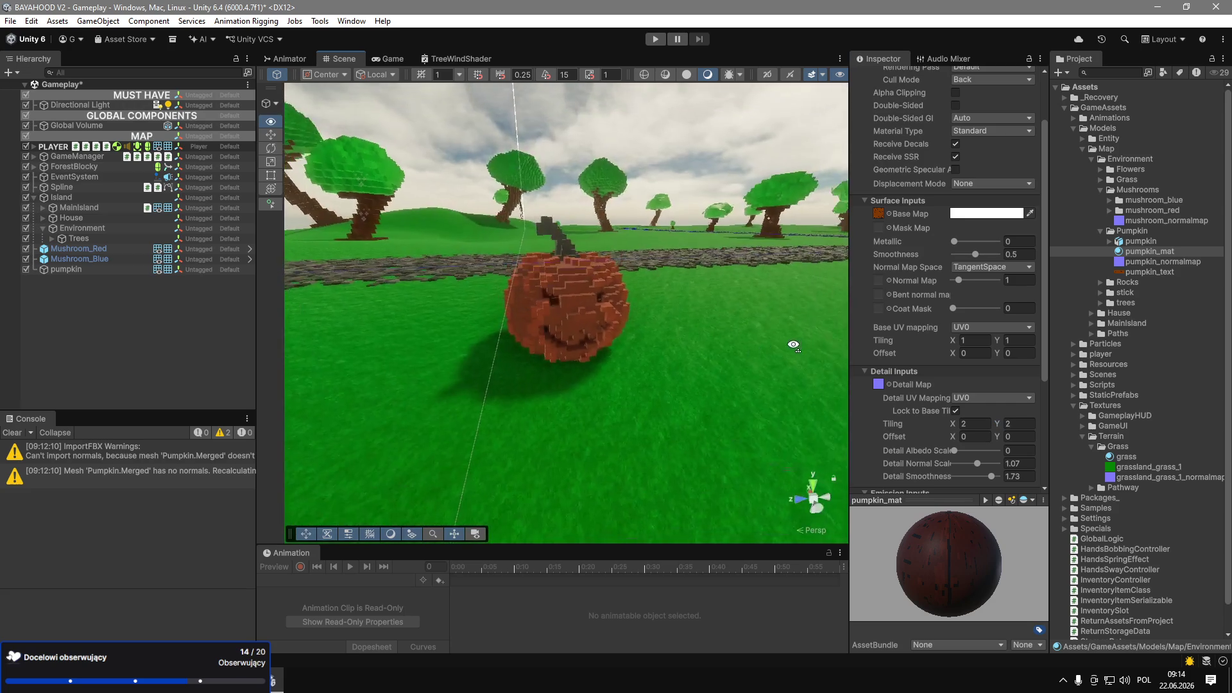
{"action": "left_click_drag", "start_coordinate": [620, 289], "coordinate": [700, 296]}
{"action": "left_click", "coordinate": [75, 270]}
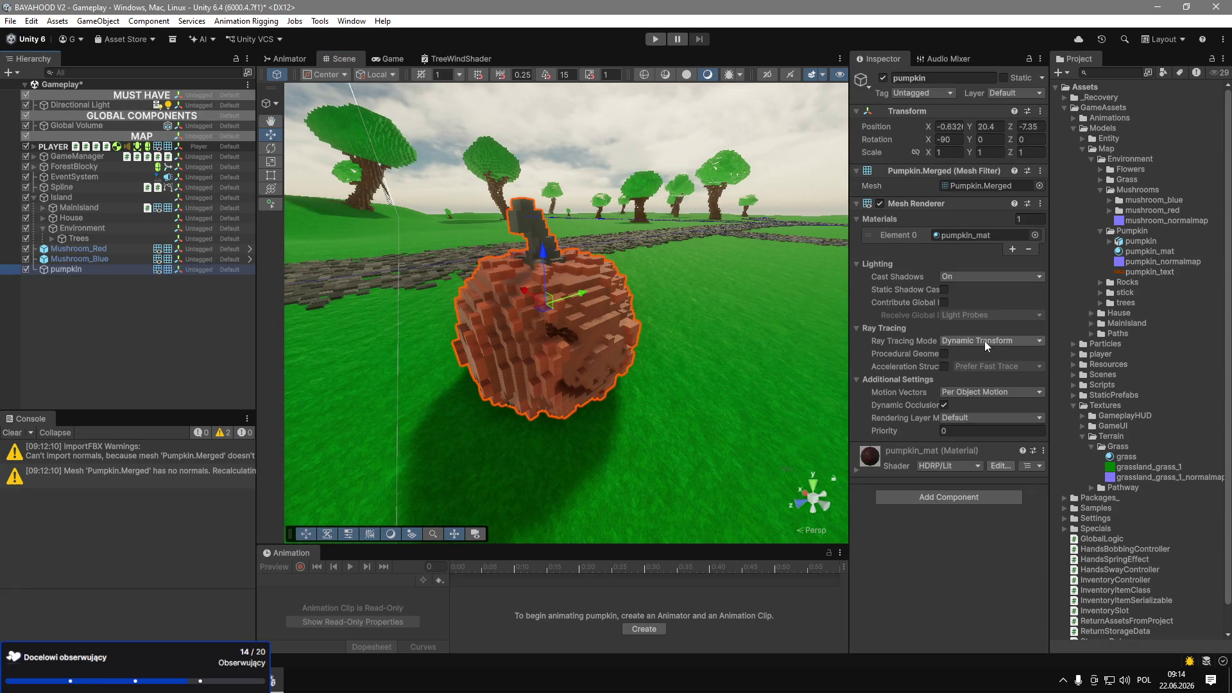
Rename the pumpkin model to pumpkin_face and its material to pumpkin_face_mat.
{"action": "left_click", "coordinate": [1161, 245]}
{"action": "left_click", "coordinate": [1161, 244]}
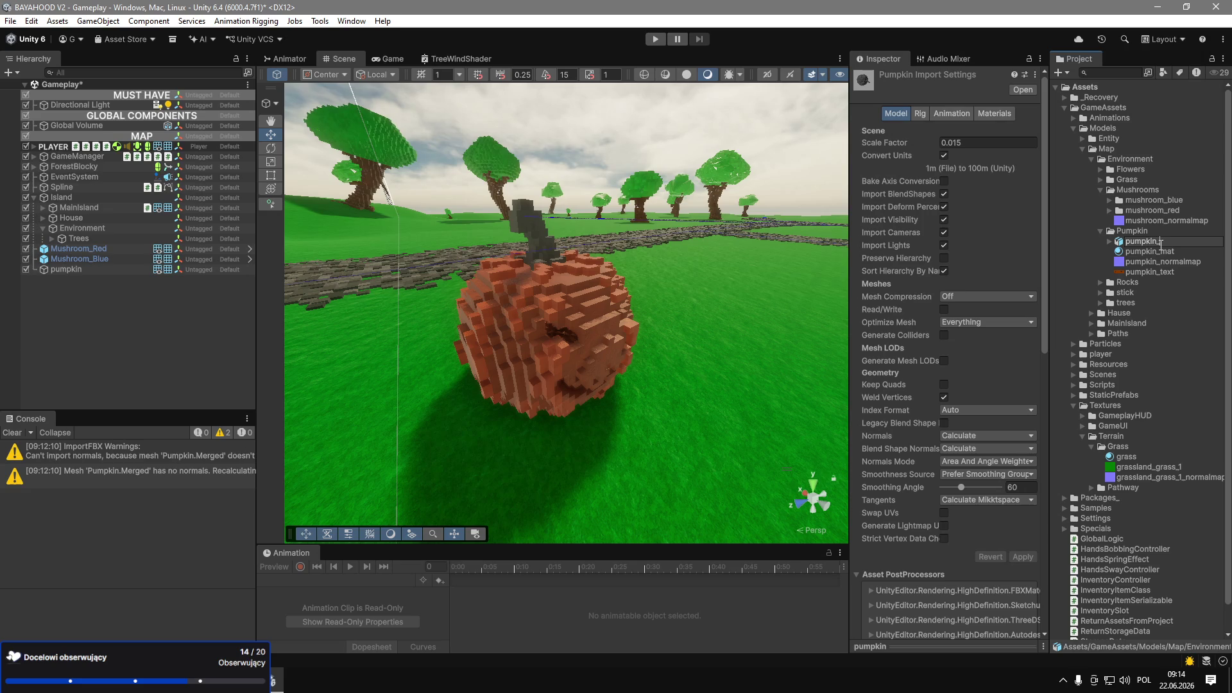
{"action": "type", "text": "e"}
{"action": "key", "text": "Return"}
{"action": "left_click", "coordinate": [1162, 252]}
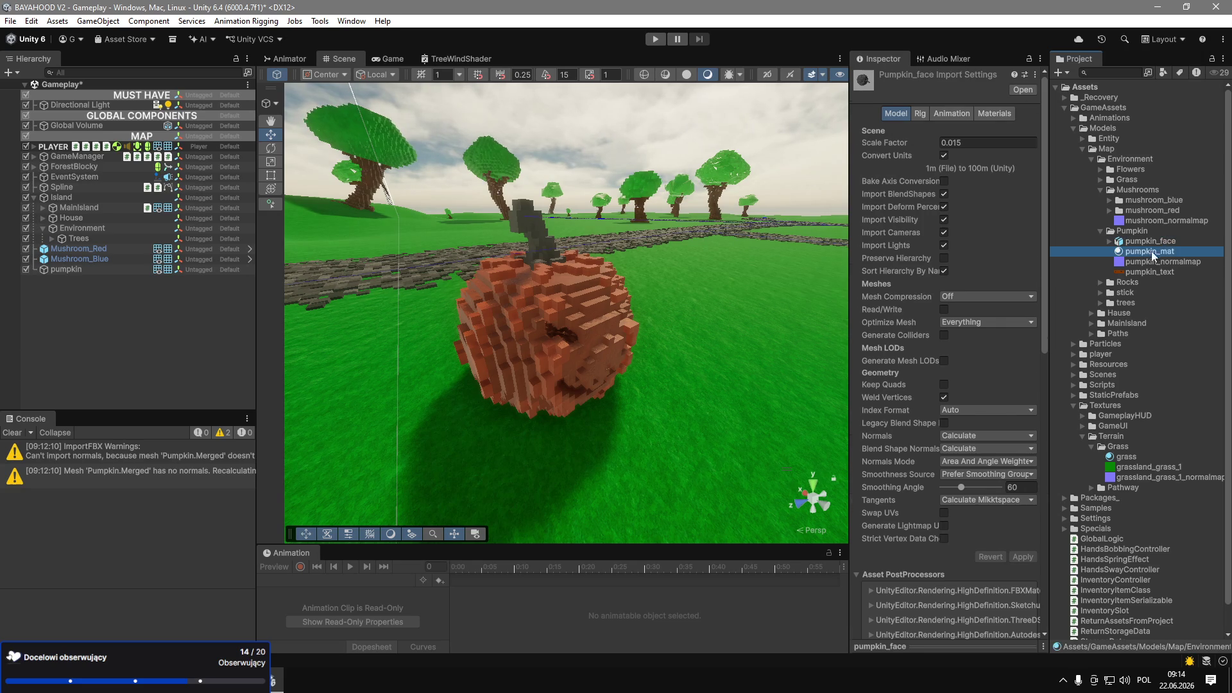
{"action": "left_click", "coordinate": [1164, 253]}
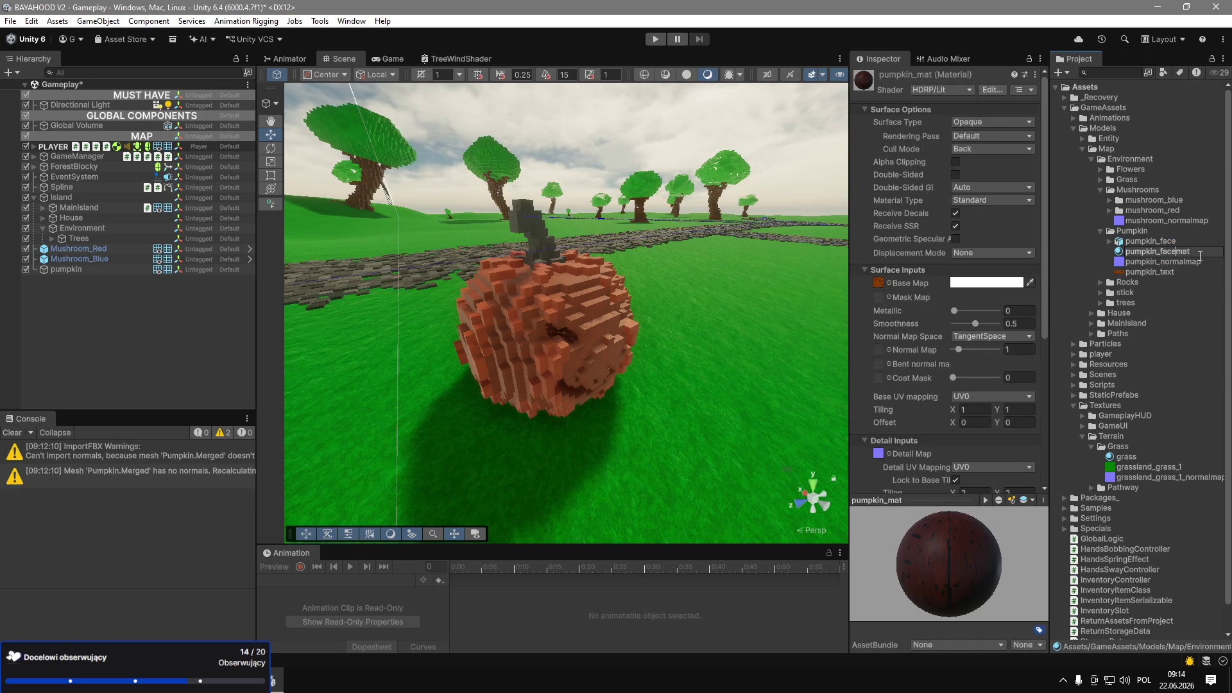
{"action": "type", "text": "_"}
{"action": "key", "text": "Return"}
Rename the pumpkin textures to pumpkin_face_normalmap and pumpkin_face_text.
{"action": "left_click", "coordinate": [1194, 262]}
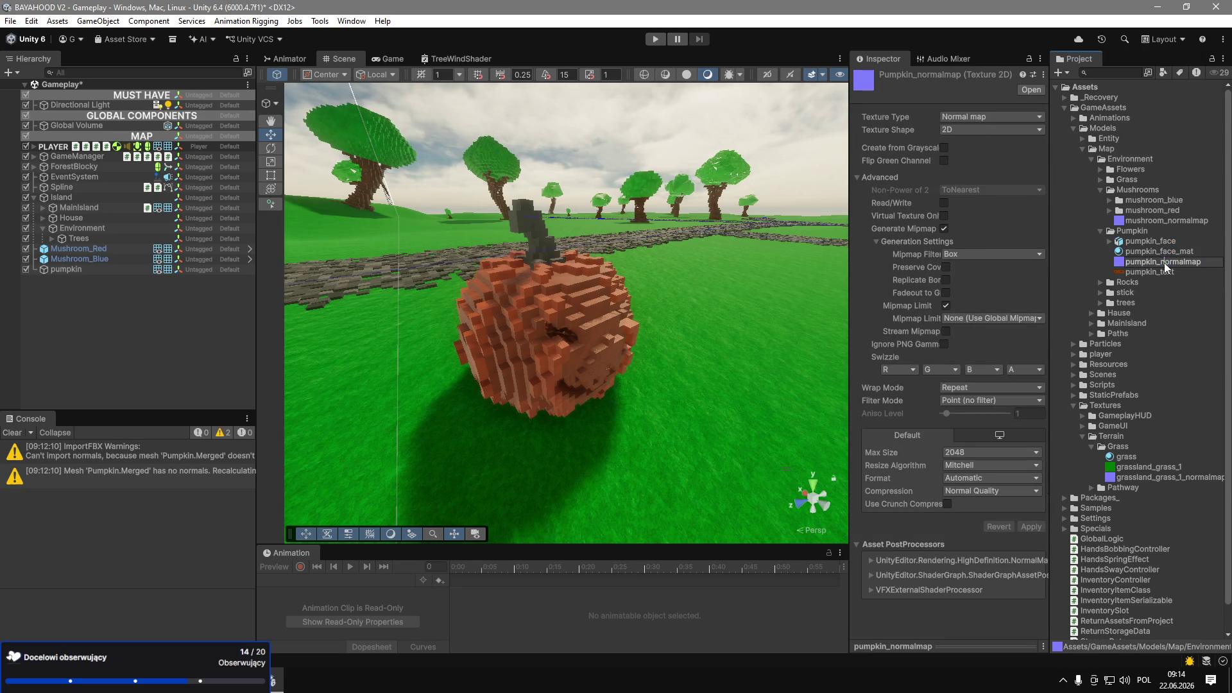
{"action": "type", "text": "face_"}
{"action": "key", "text": "Return"}
{"action": "left_click", "coordinate": [1188, 272]}
{"action": "left_click", "coordinate": [1188, 272]}
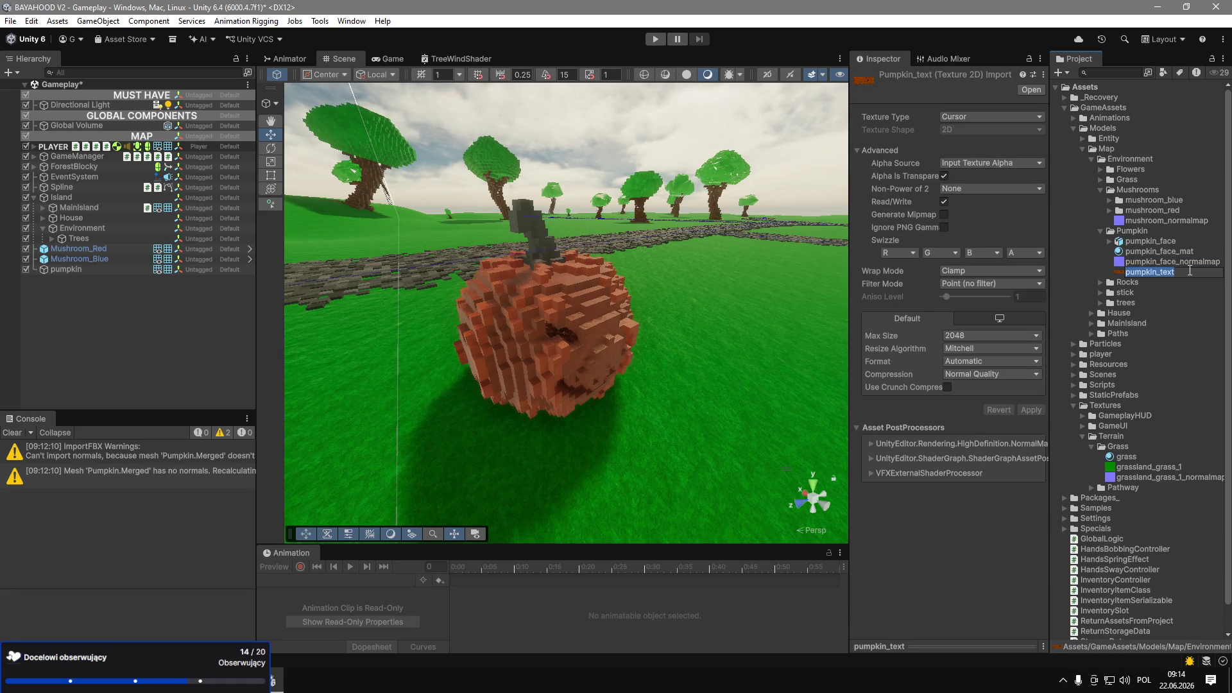
{"action": "type", "text": "face_"}
{"action": "key", "text": "Return"}
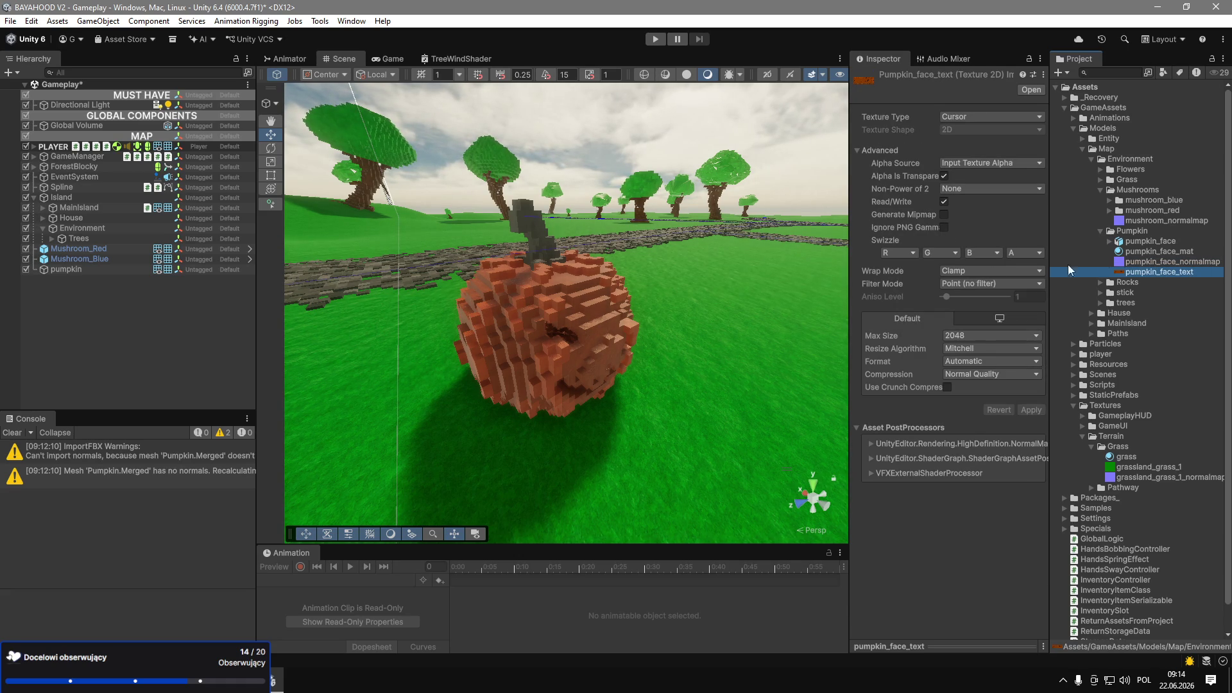
Rename the scene object to pumpkin_face and save it as a prefab in the Pumpkin folder.
{"action": "left_click", "coordinate": [103, 271]}
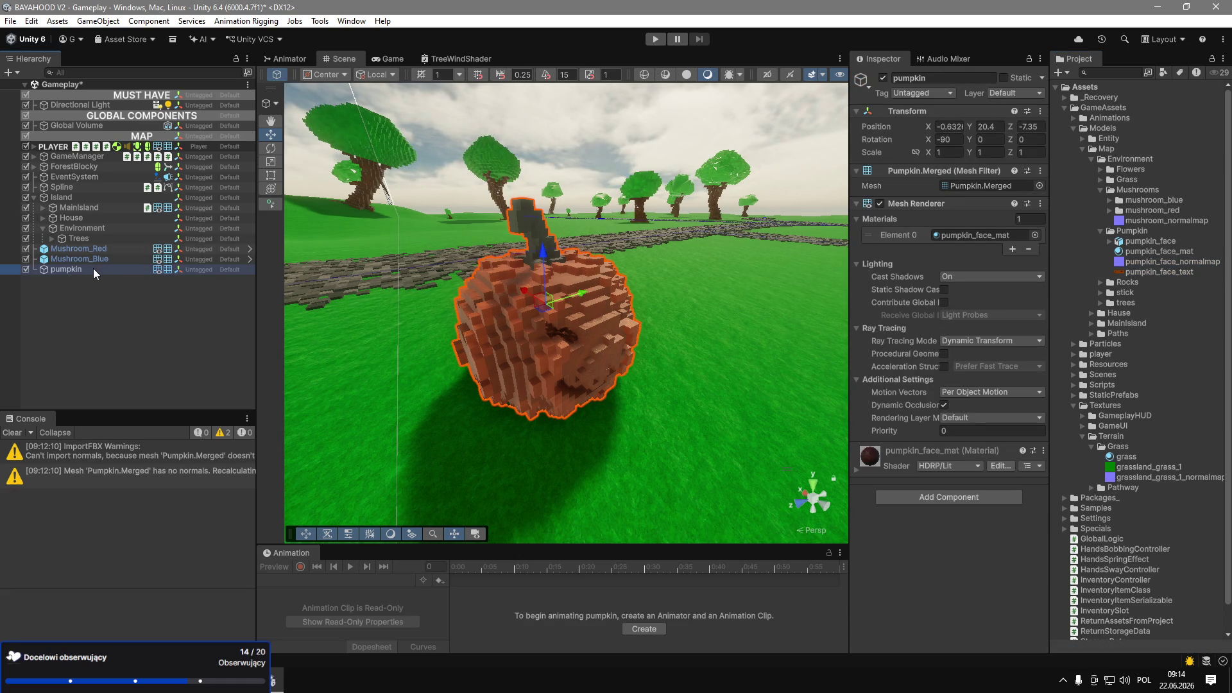
{"action": "left_click", "coordinate": [90, 272]}
{"action": "type", "text": "_fac"}
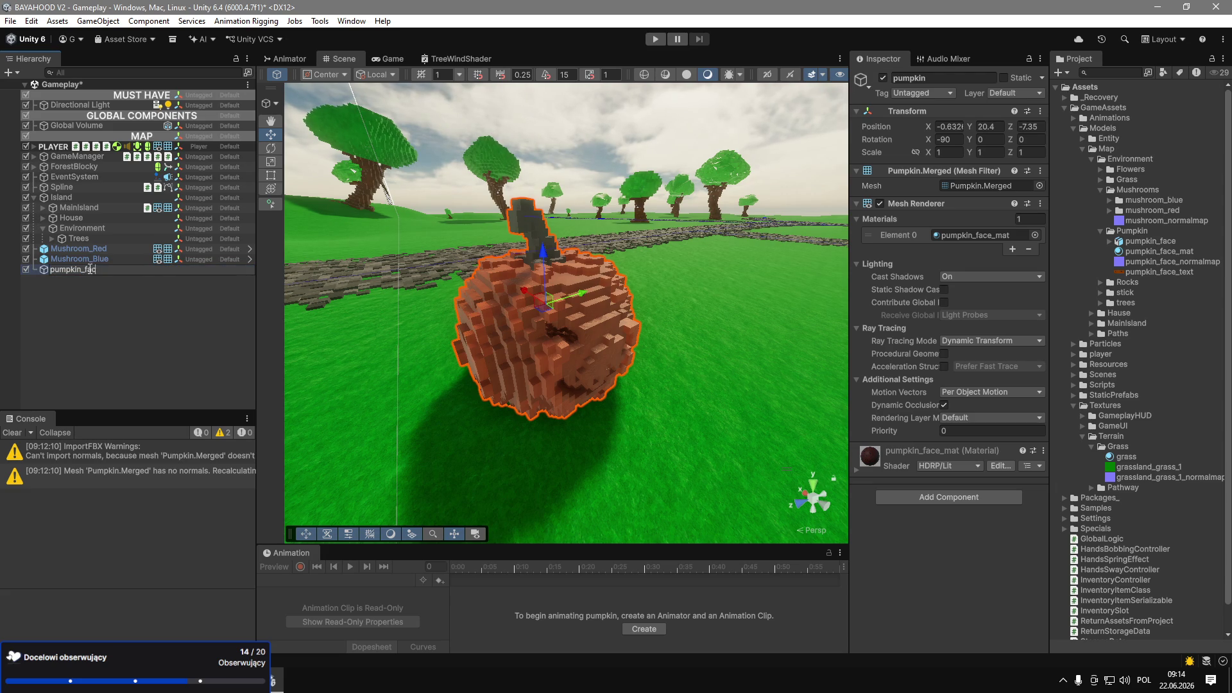
{"action": "type", "text": "e"}
{"action": "key", "text": "Return"}
{"action": "mouse_move", "coordinate": [88, 273]}
{"action": "left_mouse_down"}
{"action": "mouse_move", "coordinate": [1148, 244]}
{"action": "mouse_move", "coordinate": [1135, 232]}
{"action": "left_mouse_up"}
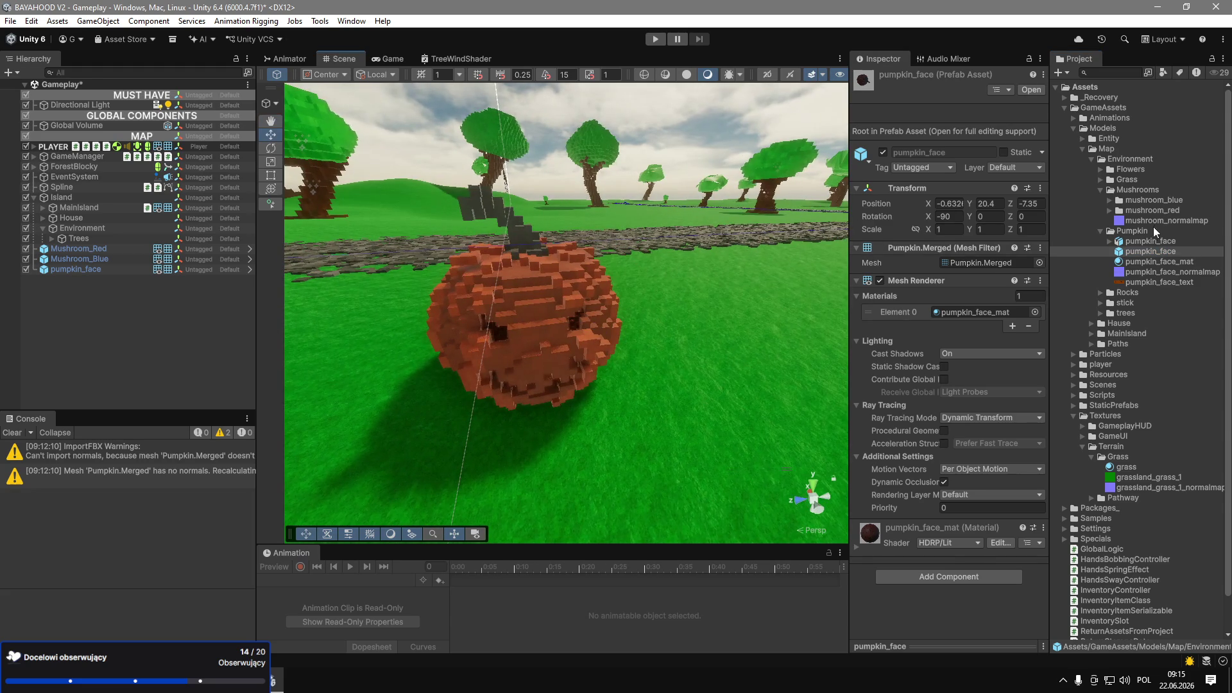
Rename the Pumpkin folder to Pumpkin_face.
{"action": "left_click", "coordinate": [1143, 231]}
{"action": "left_click", "coordinate": [1143, 232]}
{"action": "type", "text": "fac"}
{"action": "type", "text": "ce"}
{"action": "key", "text": "Return"}
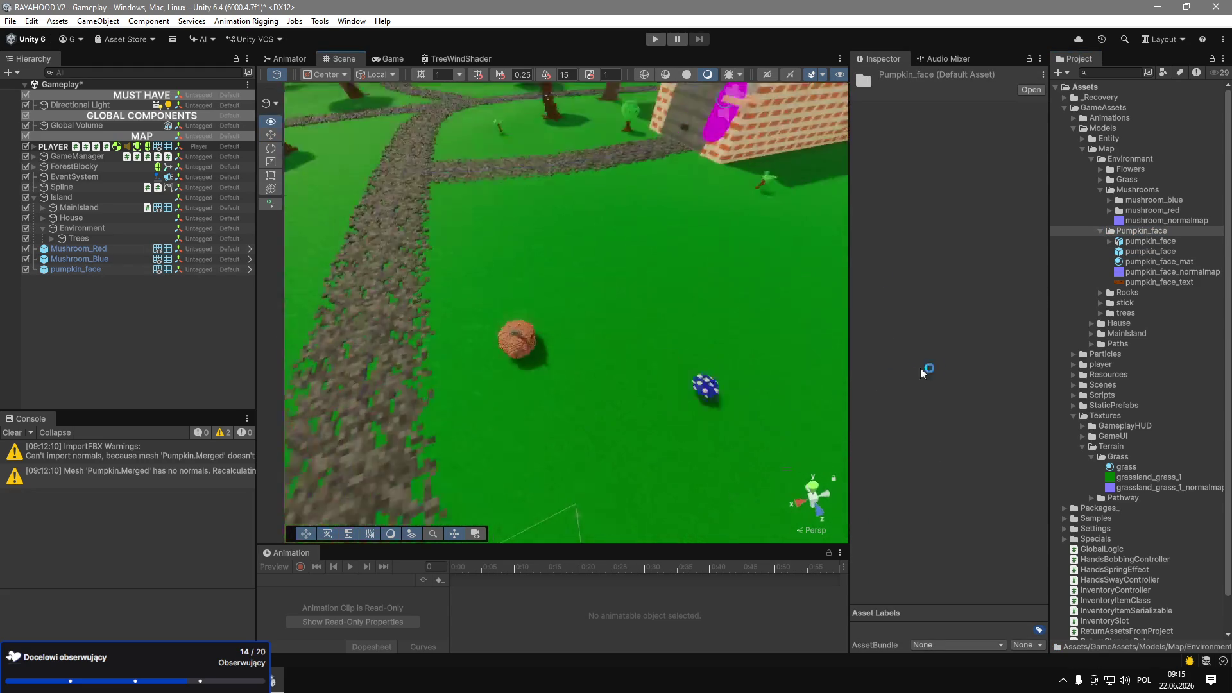
Place pumpkin_face beside the house wall and rotate it about 133° so its stem shows.
{"action": "left_click", "coordinate": [153, 270]}
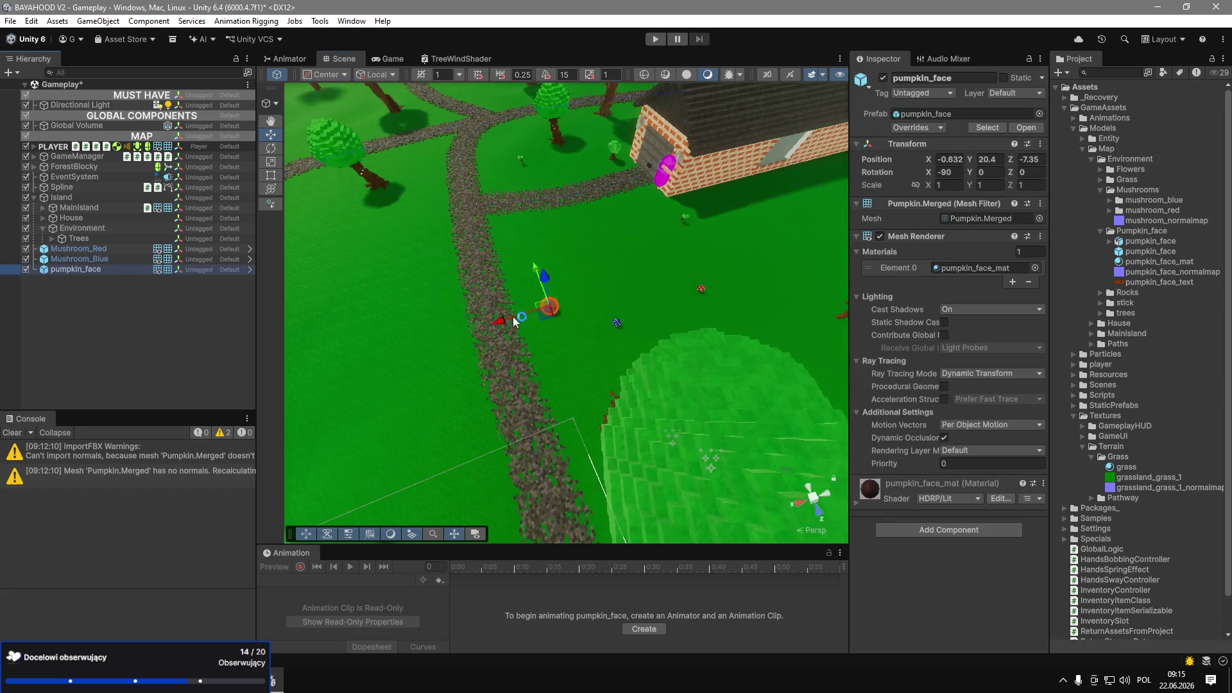
{"action": "mouse_move", "coordinate": [550, 306]}
{"action": "left_mouse_down"}
{"action": "mouse_move", "coordinate": [723, 218]}
{"action": "mouse_move", "coordinate": [713, 206]}
{"action": "left_mouse_up"}
{"action": "key", "text": "e"}
{"action": "mouse_move", "coordinate": [542, 280]}
{"action": "left_mouse_down"}
{"action": "mouse_move", "coordinate": [307, 284]}
{"action": "mouse_move", "coordinate": [497, 287]}
{"action": "left_mouse_up"}
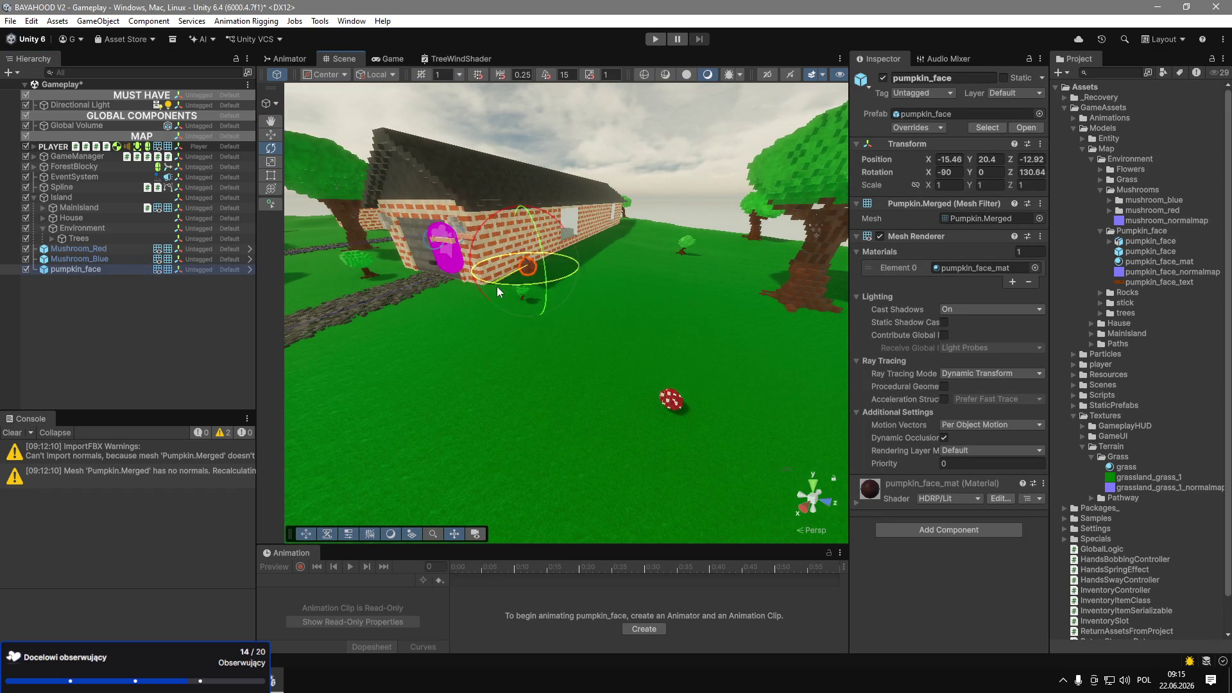
{"action": "key", "text": "f"}
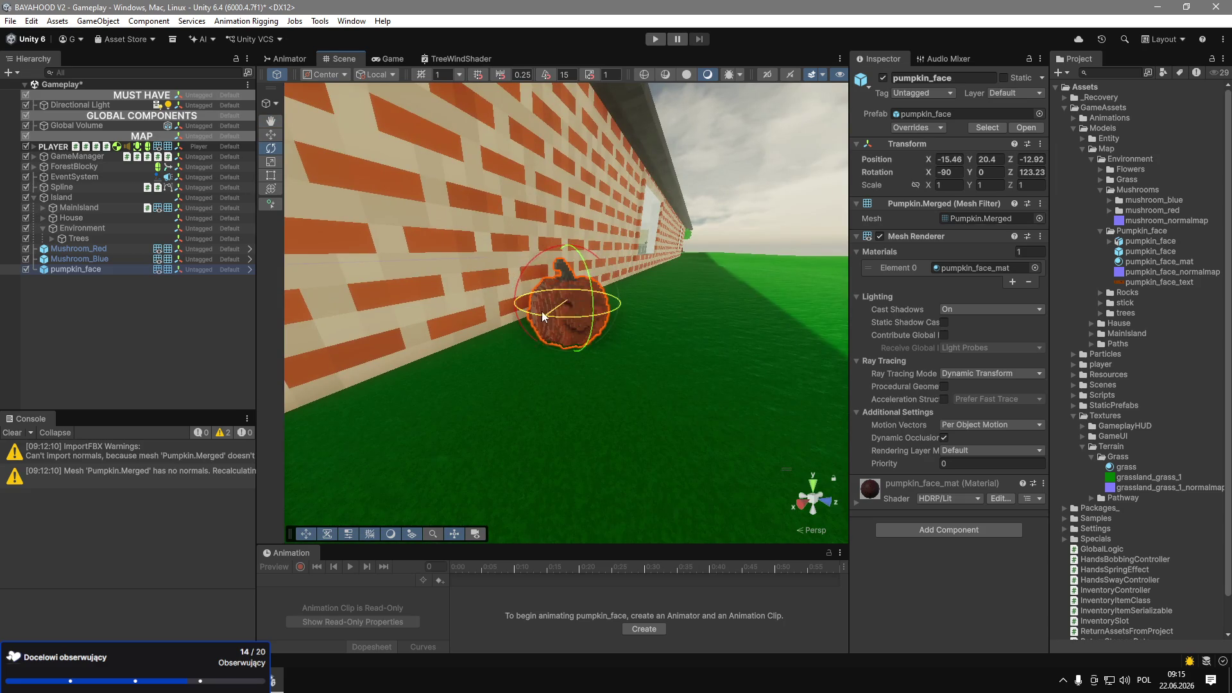
{"action": "left_click_drag", "start_coordinate": [550, 303], "coordinate": [539, 295]}
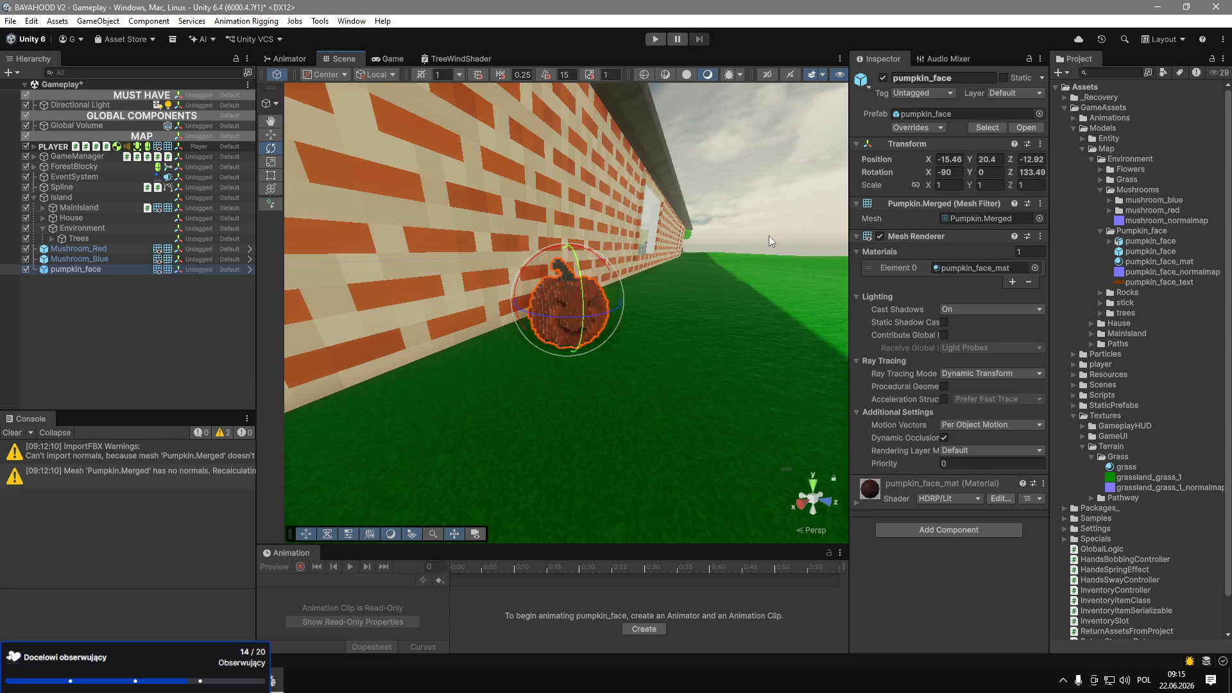
{"action": "mouse_move", "coordinate": [800, 284]}
{"action": "left_mouse_down"}
{"action": "mouse_move", "coordinate": [745, 283]}
{"action": "mouse_move", "coordinate": [765, 317]}
{"action": "mouse_move", "coordinate": [59, 292]}
{"action": "mouse_move", "coordinate": [40, 356]}
{"action": "left_mouse_up"}
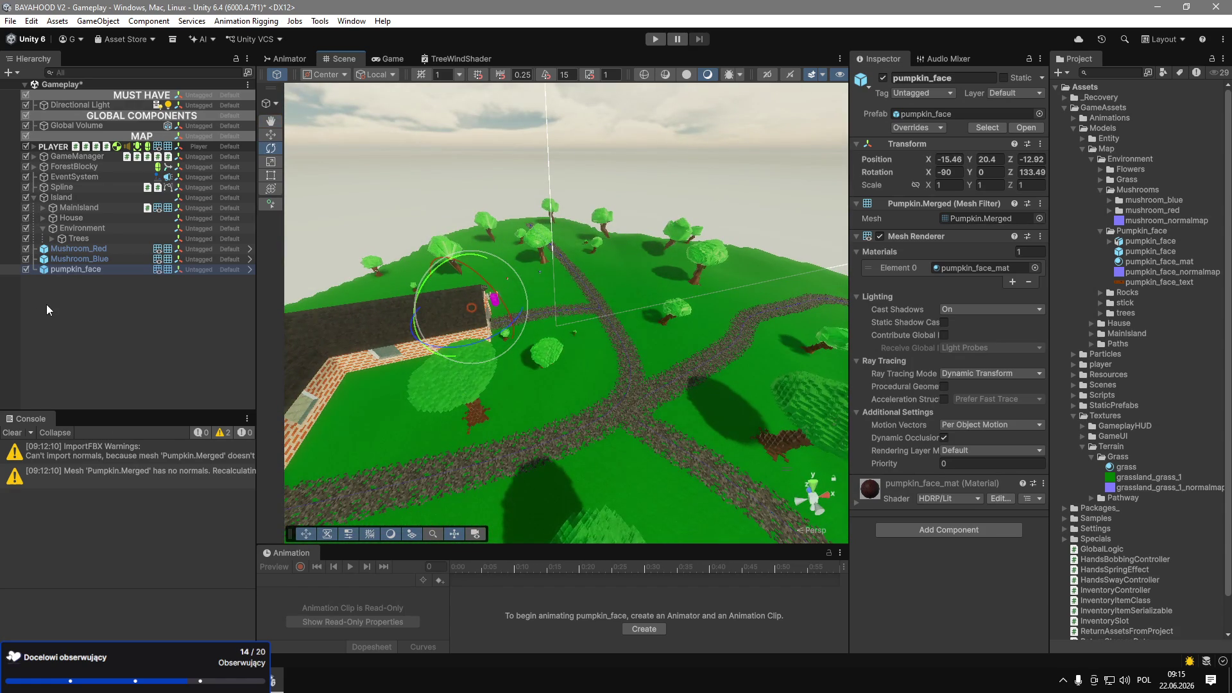
Undo an accidental re-parenting under Mushroom_Red, then clear the Console warnings.
{"action": "left_click", "coordinate": [72, 249], "text": "shift"}
{"action": "mouse_move", "coordinate": [79, 268]}
{"action": "left_mouse_down"}
{"action": "mouse_move", "coordinate": [74, 250]}
{"action": "mouse_move", "coordinate": [95, 252]}
{"action": "mouse_move", "coordinate": [80, 228]}
{"action": "left_mouse_up"}
{"action": "key", "text": "ctrl+z"}
{"action": "key", "text": "ctrl+z"}
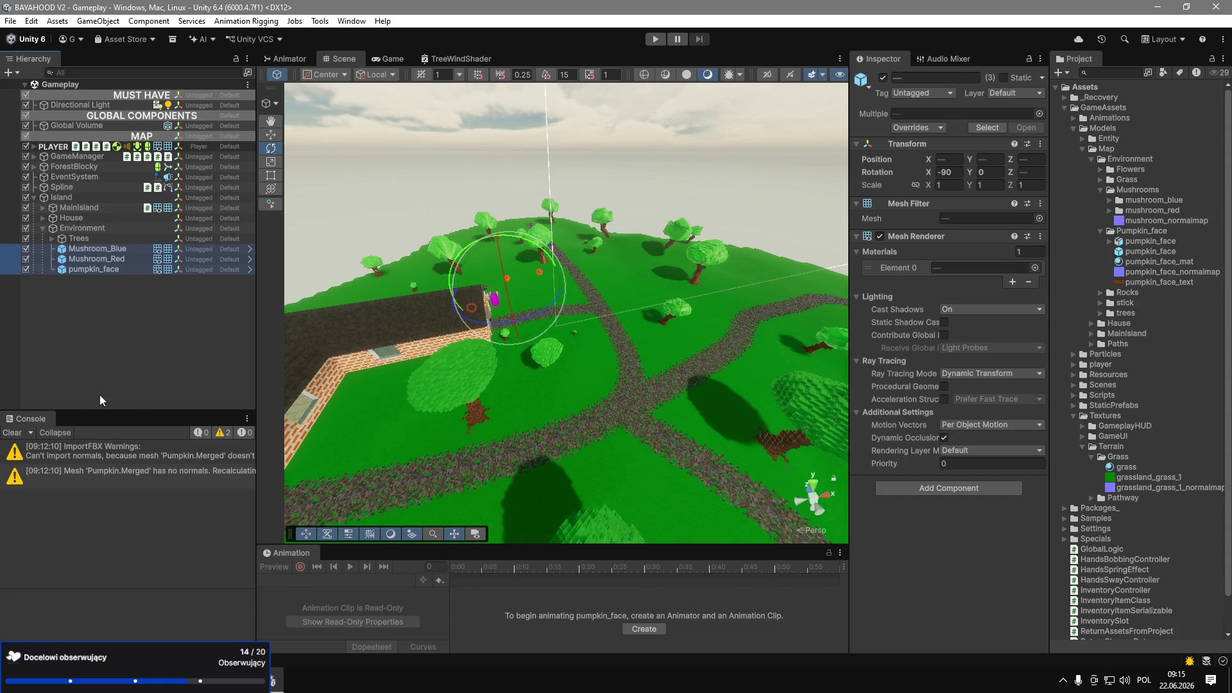
{"action": "left_click", "coordinate": [87, 404]}
{"action": "left_click", "coordinate": [12, 432]}
{"action": "left_click_drag", "start_coordinate": [88, 411], "coordinate": [89, 471]}
{"action": "mouse_move", "coordinate": [641, 359]}
{"action": "left_mouse_down"}
{"action": "mouse_move", "coordinate": [689, 364]}
{"action": "mouse_move", "coordinate": [272, 286]}
{"action": "mouse_move", "coordinate": [222, 292]}
{"action": "mouse_move", "coordinate": [198, 183]}
{"action": "mouse_move", "coordinate": [470, 204]}
{"action": "mouse_move", "coordinate": [1072, 502]}
{"action": "mouse_move", "coordinate": [1045, 436]}
{"action": "left_mouse_up"}
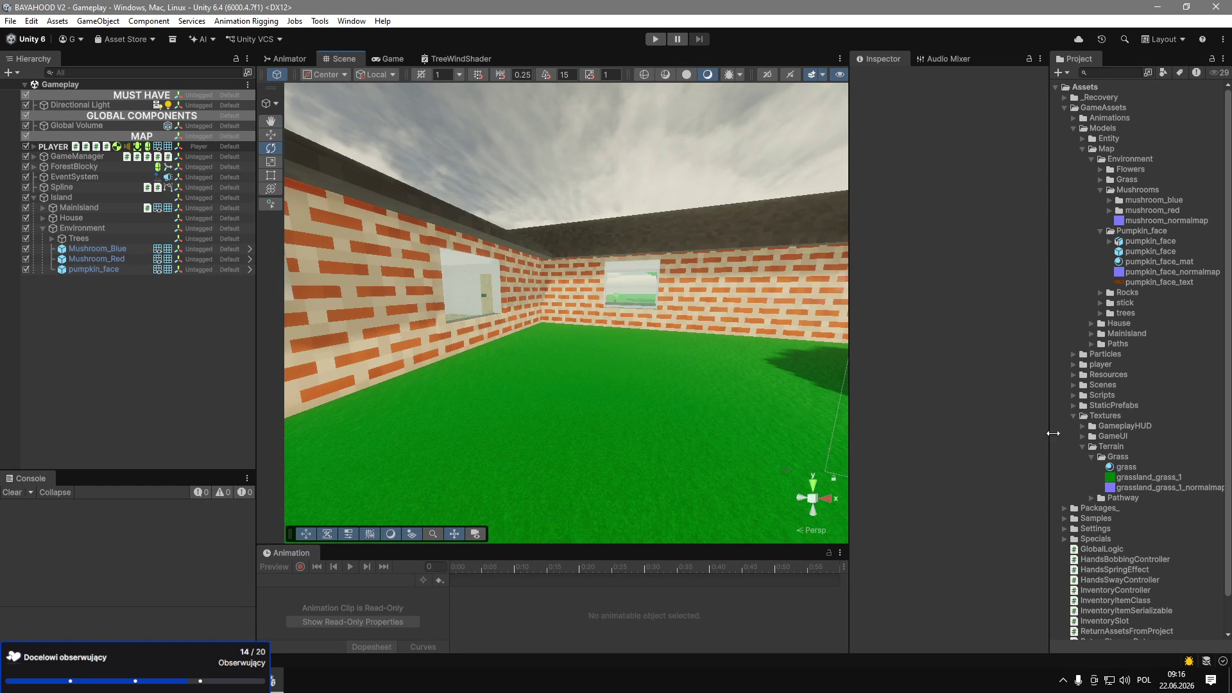
Add a MonoBehaviour script named DayNightController to the Assets folder.
{"action": "left_click", "coordinate": [1075, 416]}
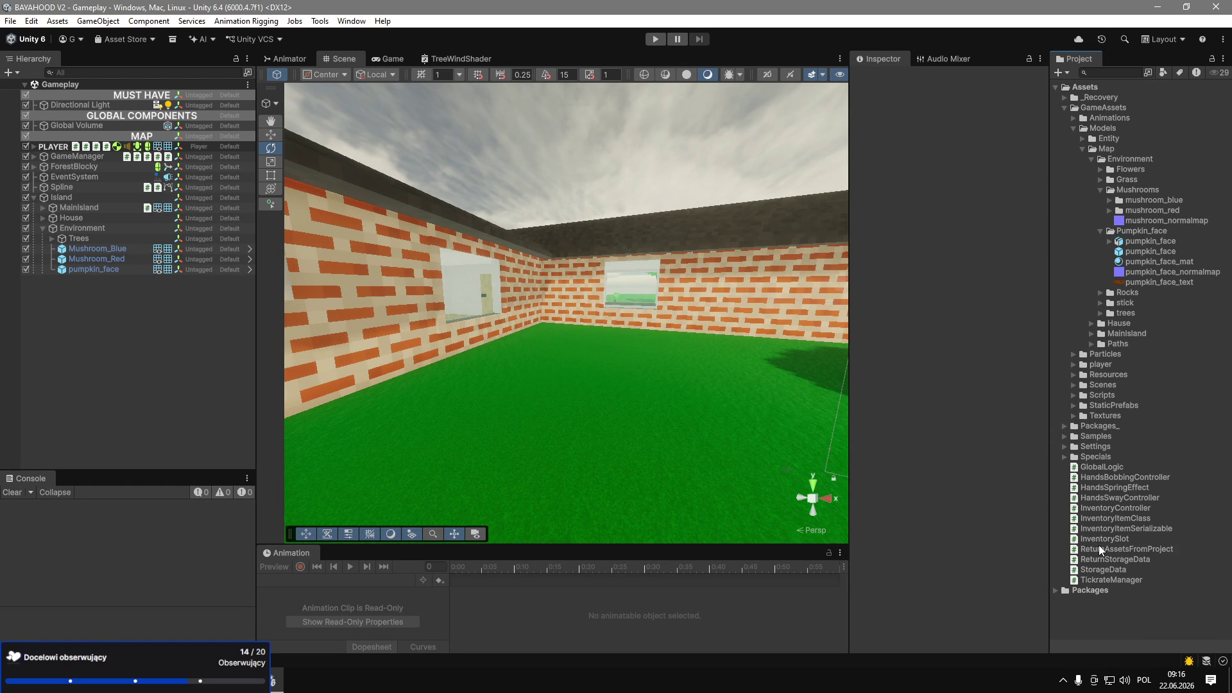
{"action": "right_click", "coordinate": [1101, 614]}
{"action": "mouse_move", "coordinate": [1084, 252]}
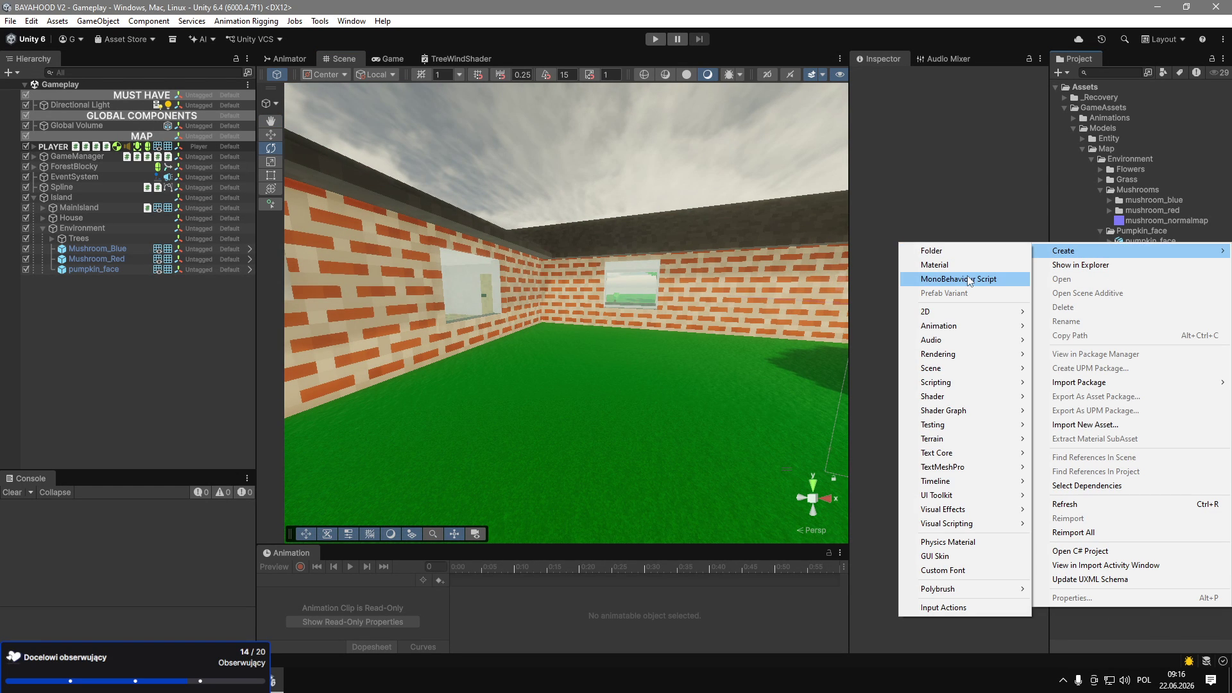
{"action": "left_click", "coordinate": [969, 280]}
{"action": "type", "text": "DayNightContr"}
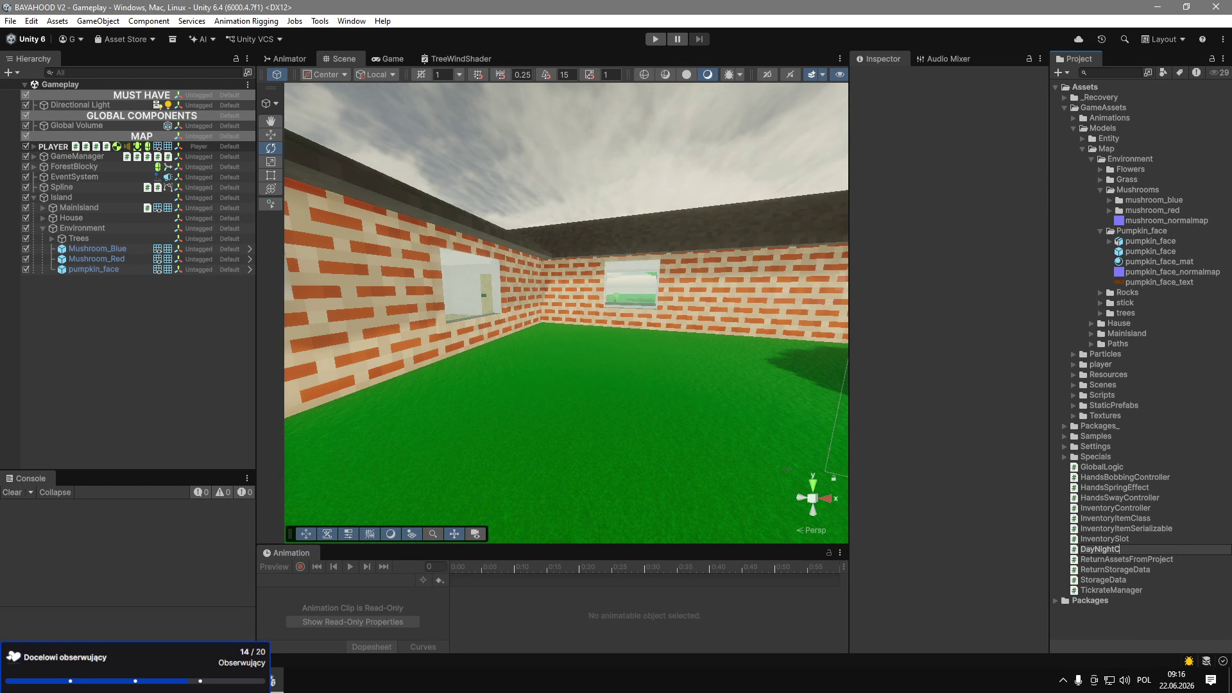
{"action": "type", "text": "oller"}
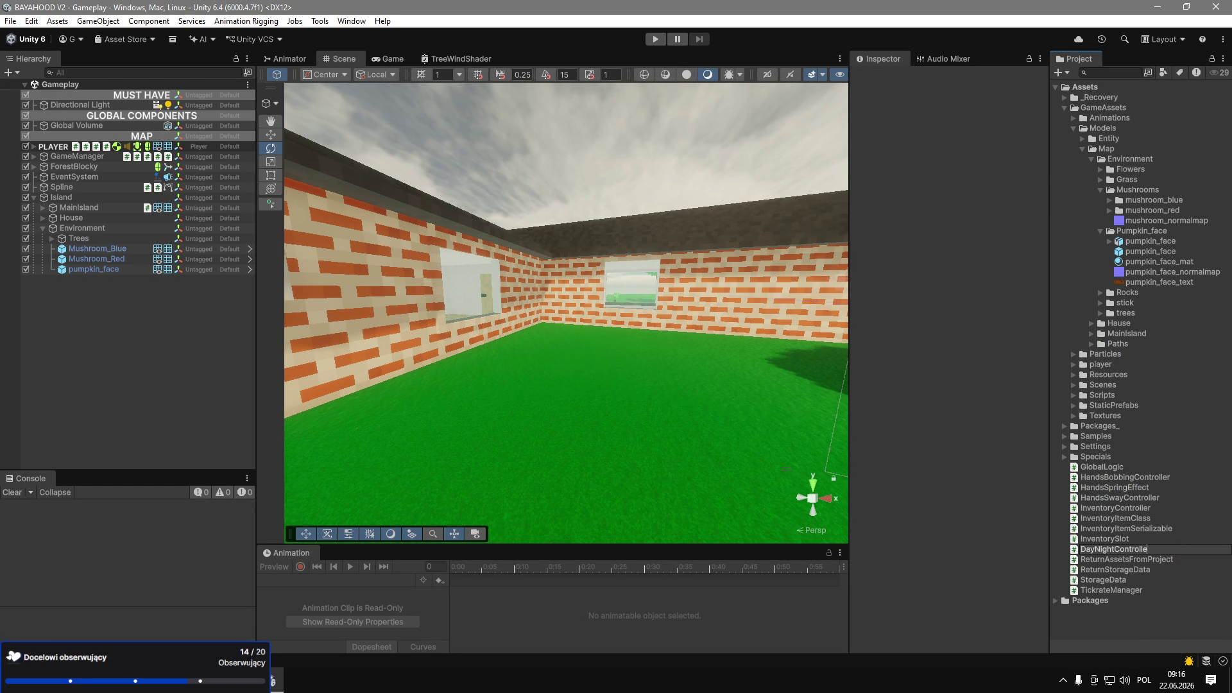
{"action": "key", "text": "Return"}
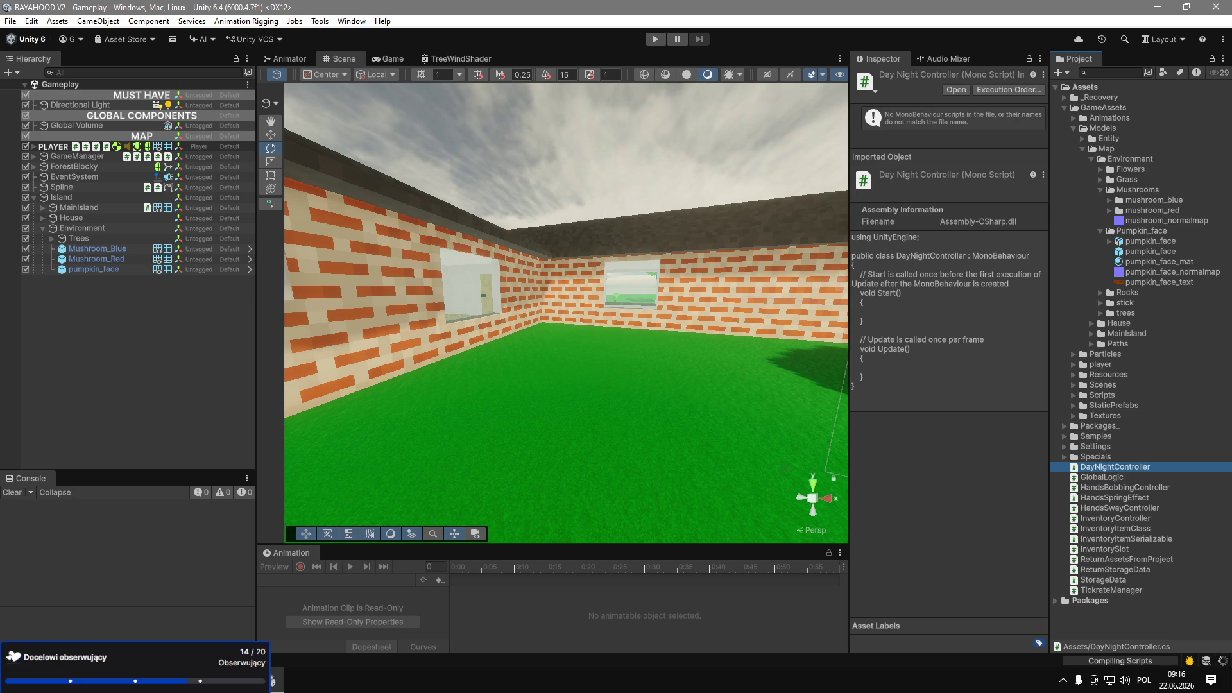
Open DayNightController in Visual Studio, then bring the reference project back in front.
{"action": "double_click", "coordinate": [1118, 468]}
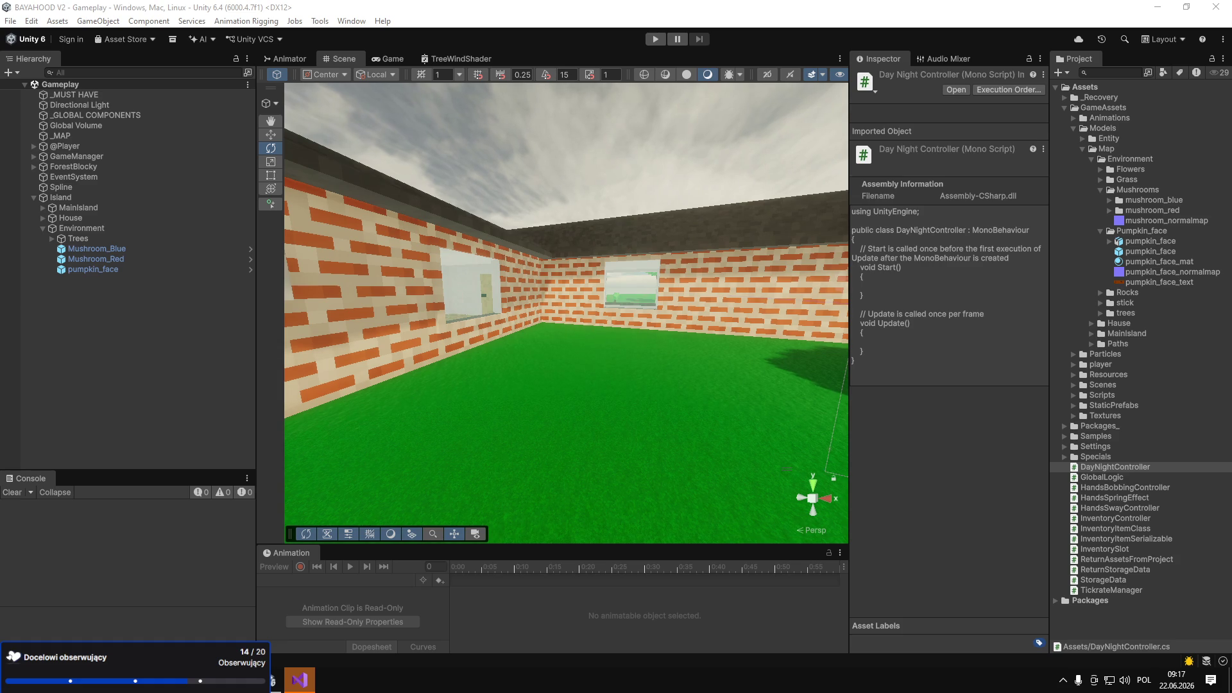
{"action": "left_click", "coordinate": [283, 682]}
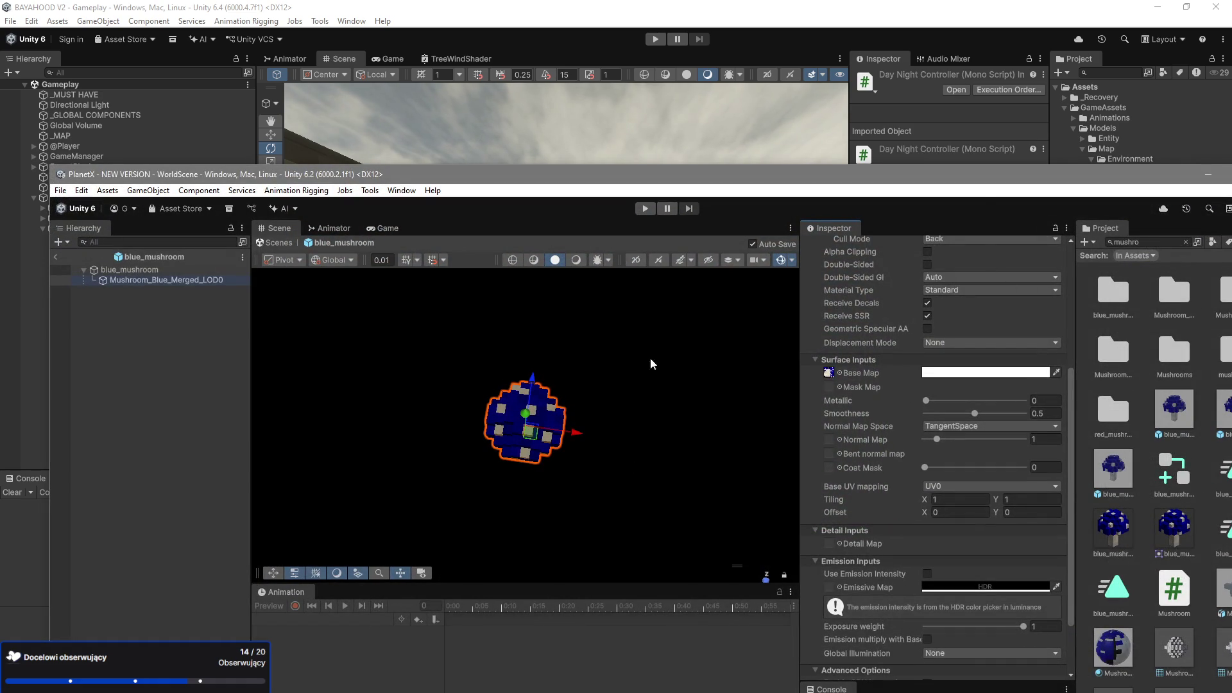
Expand the reference project's Scripts folders: UI, Player, Static Class, Steamworks.NET and Inventory.
{"action": "mouse_move", "coordinate": [584, 174]}
{"action": "left_mouse_down"}
{"action": "mouse_move", "coordinate": [391, 267]}
{"action": "mouse_move", "coordinate": [288, 267]}
{"action": "mouse_move", "coordinate": [289, 686]}
{"action": "left_mouse_up"}
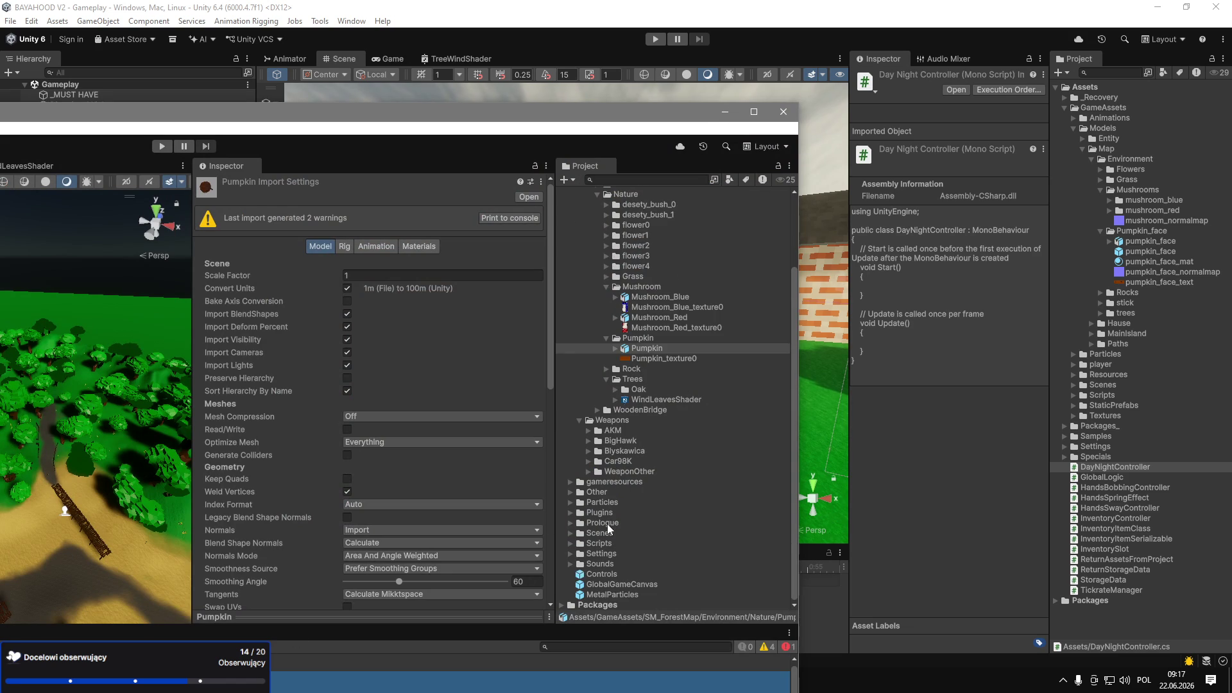
{"action": "left_click", "coordinate": [571, 543]}
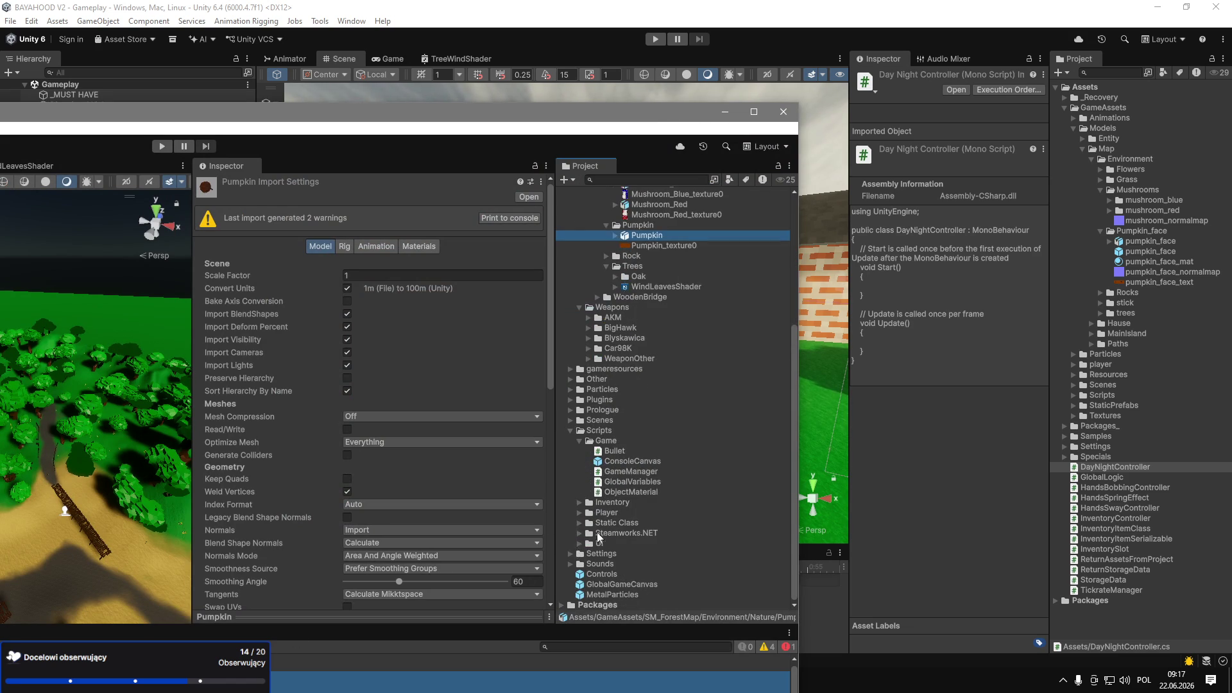
{"action": "left_click", "coordinate": [580, 543]}
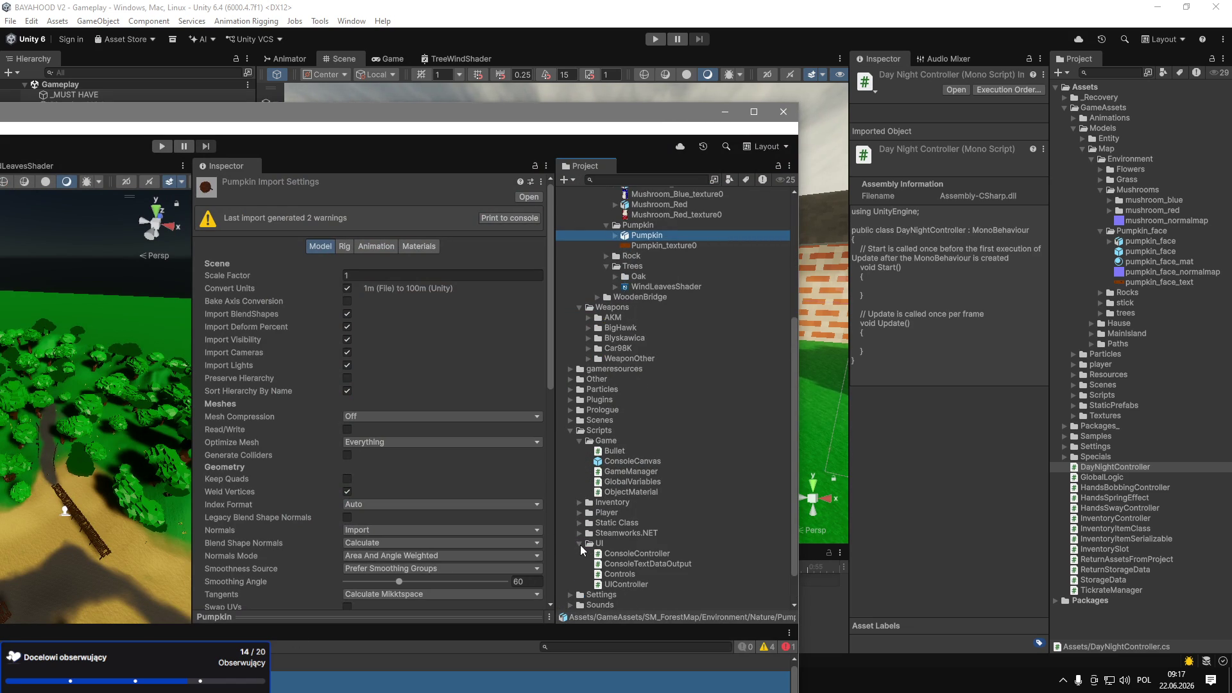
{"action": "left_click", "coordinate": [580, 534]}
{"action": "left_click", "coordinate": [579, 523]}
{"action": "left_click", "coordinate": [581, 513]}
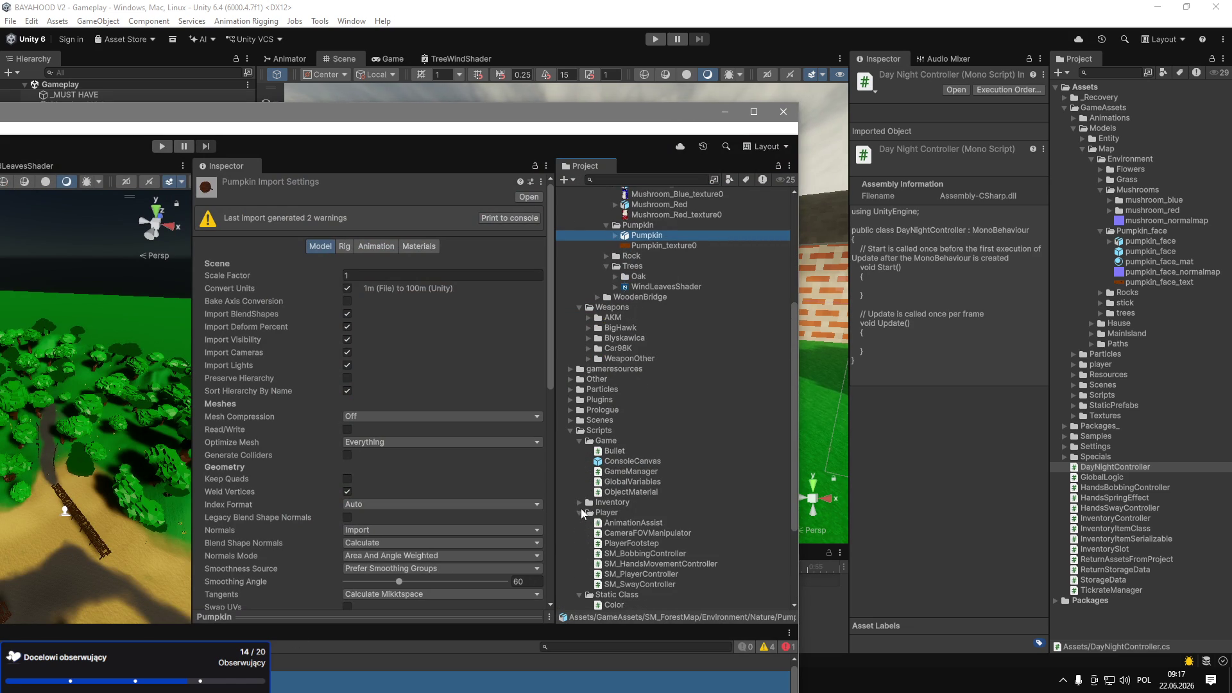
{"action": "scroll", "coordinate": [582, 513], "scroll_direction": "down", "scroll_amount": 5}
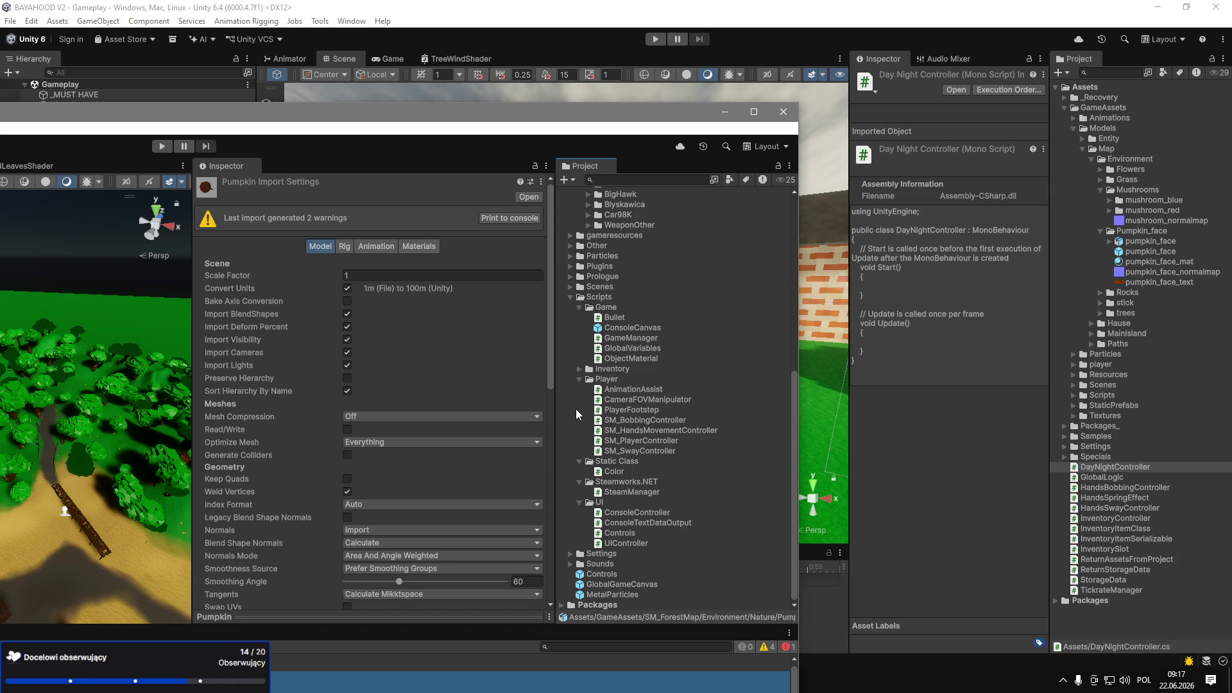
{"action": "left_click", "coordinate": [579, 369]}
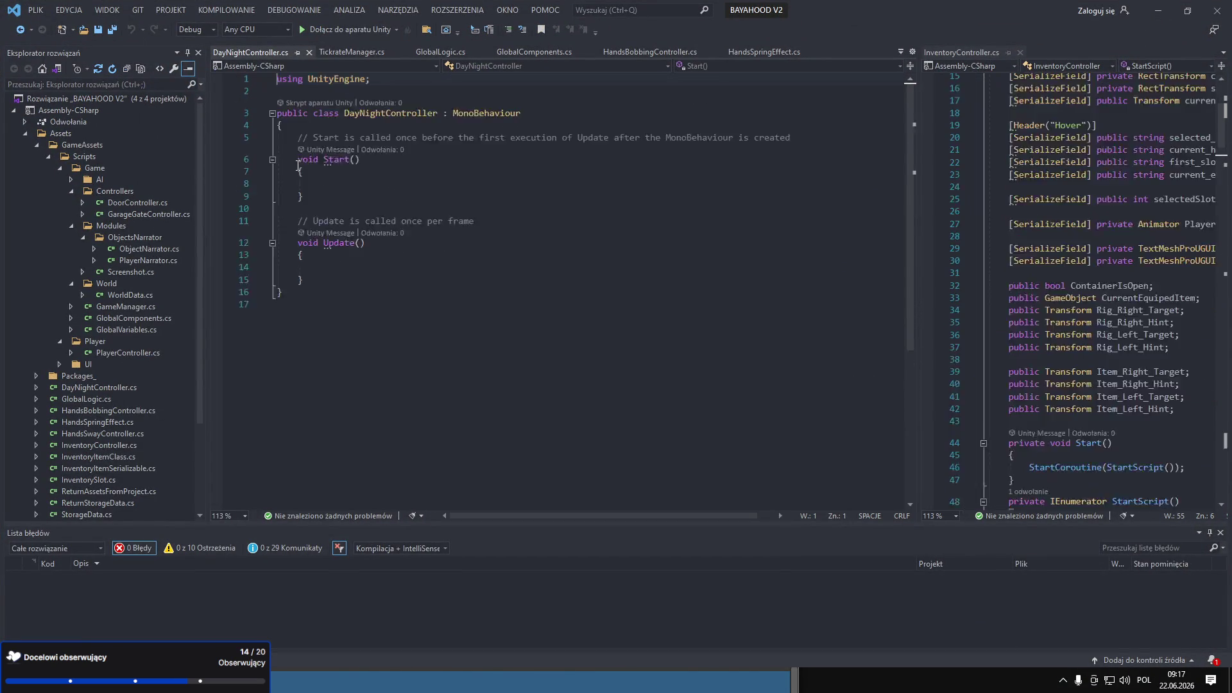
Search 'day' in the reference project, open DayNightCicleAndWeather, then minimize that window.
{"action": "key", "text": "alt+Tab"}
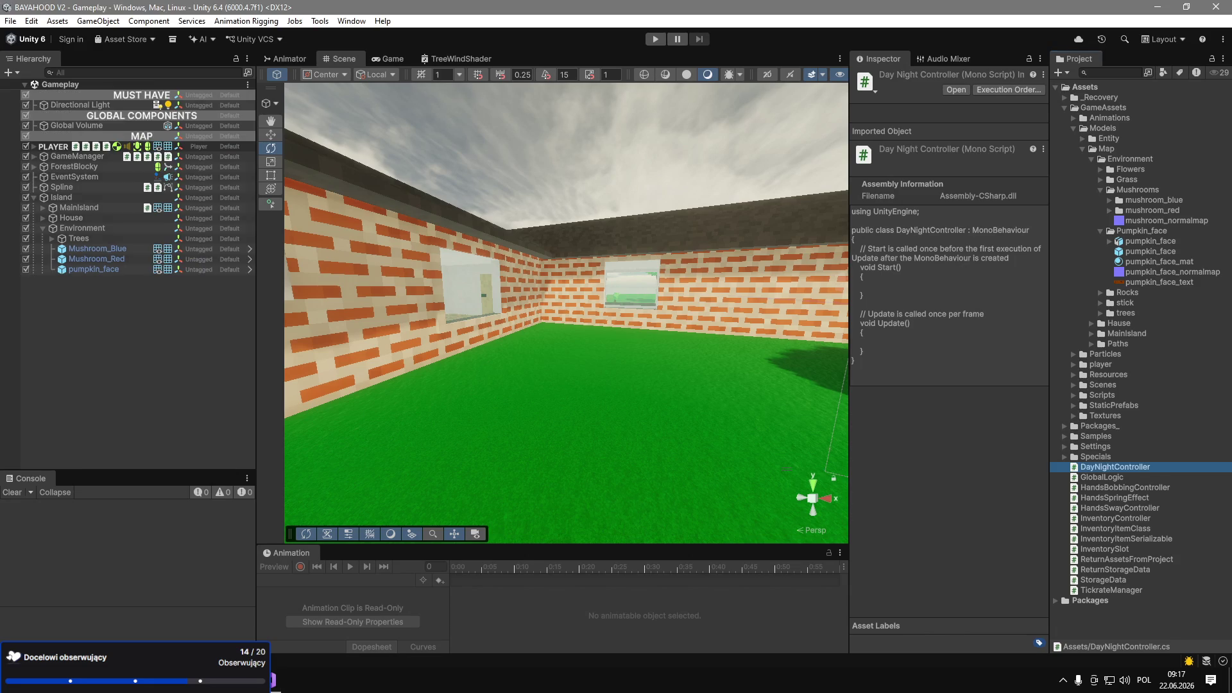
{"action": "key", "text": "alt+Tab"}
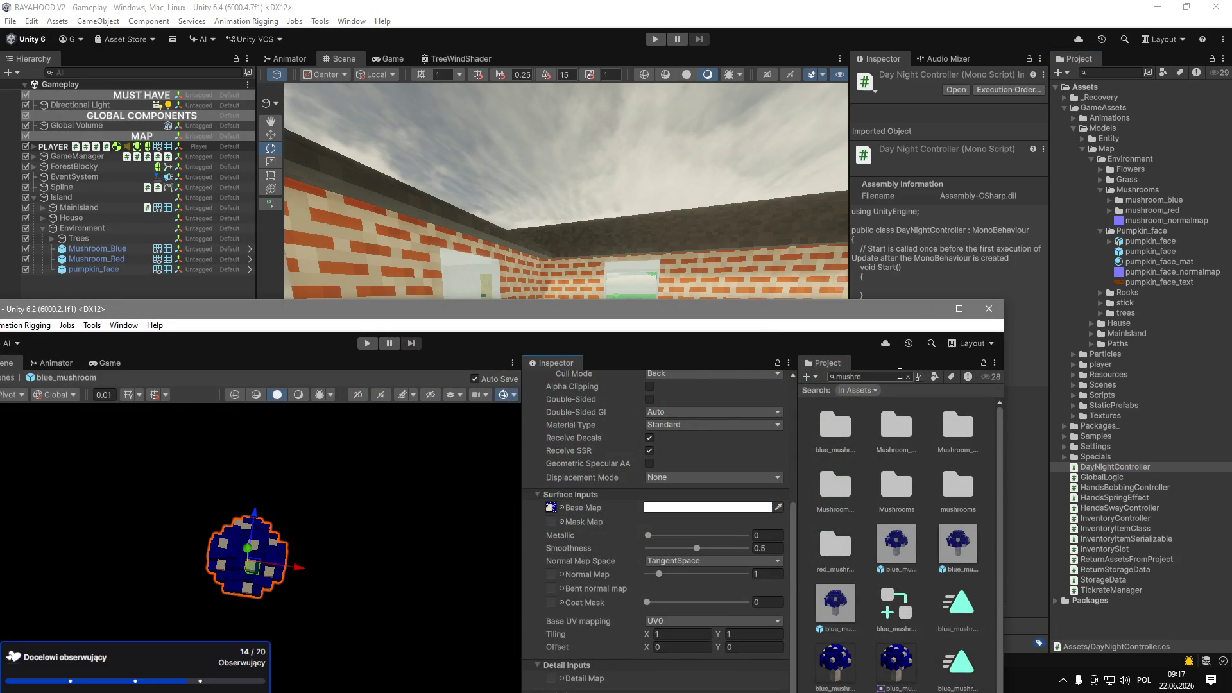
{"action": "double_click", "coordinate": [905, 377]}
{"action": "type", "text": "day"}
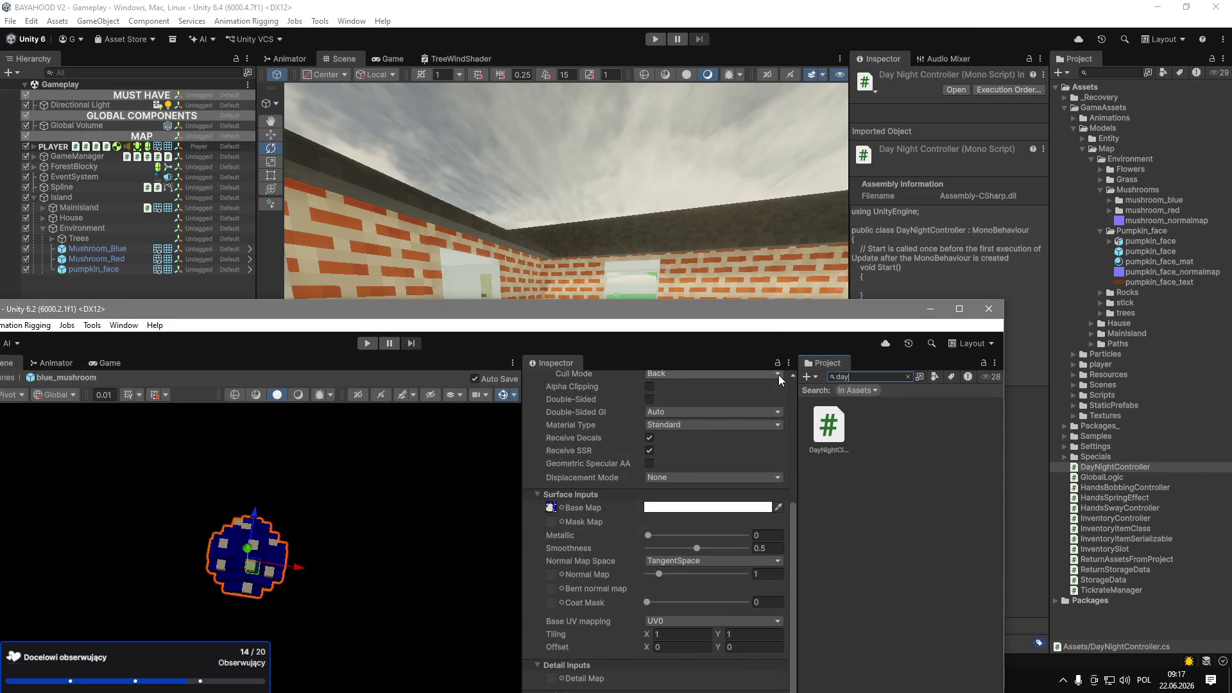
{"action": "double_click", "coordinate": [828, 425]}
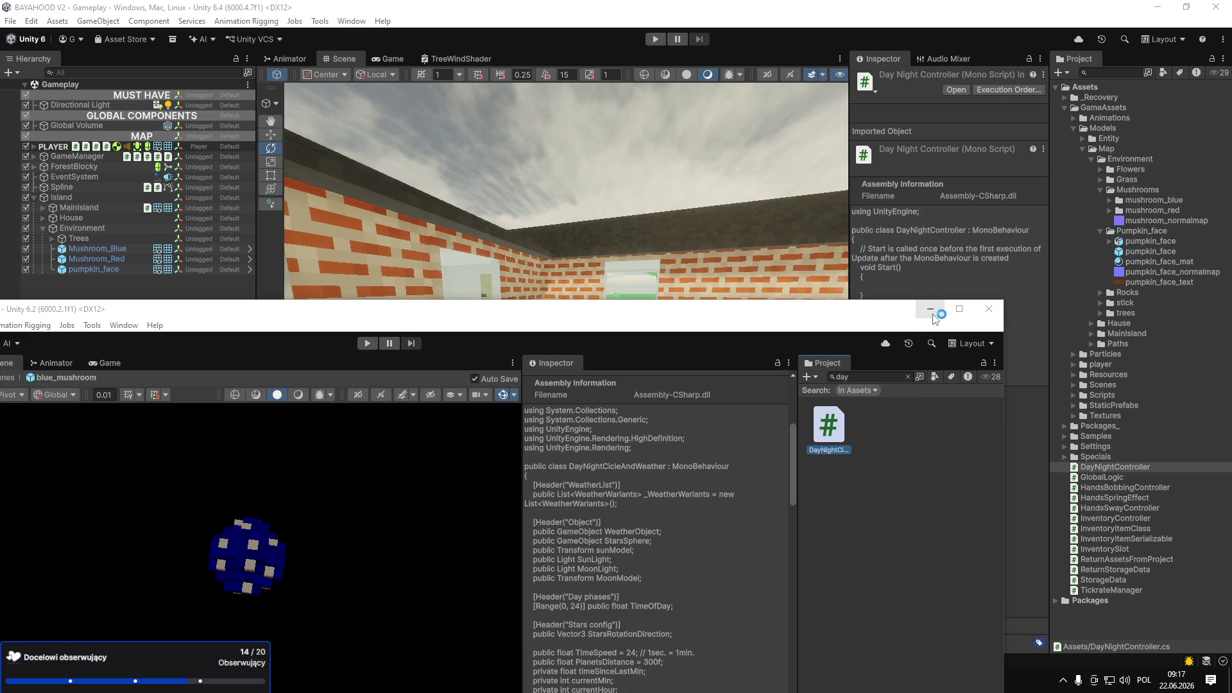
{"action": "left_click", "coordinate": [937, 310]}
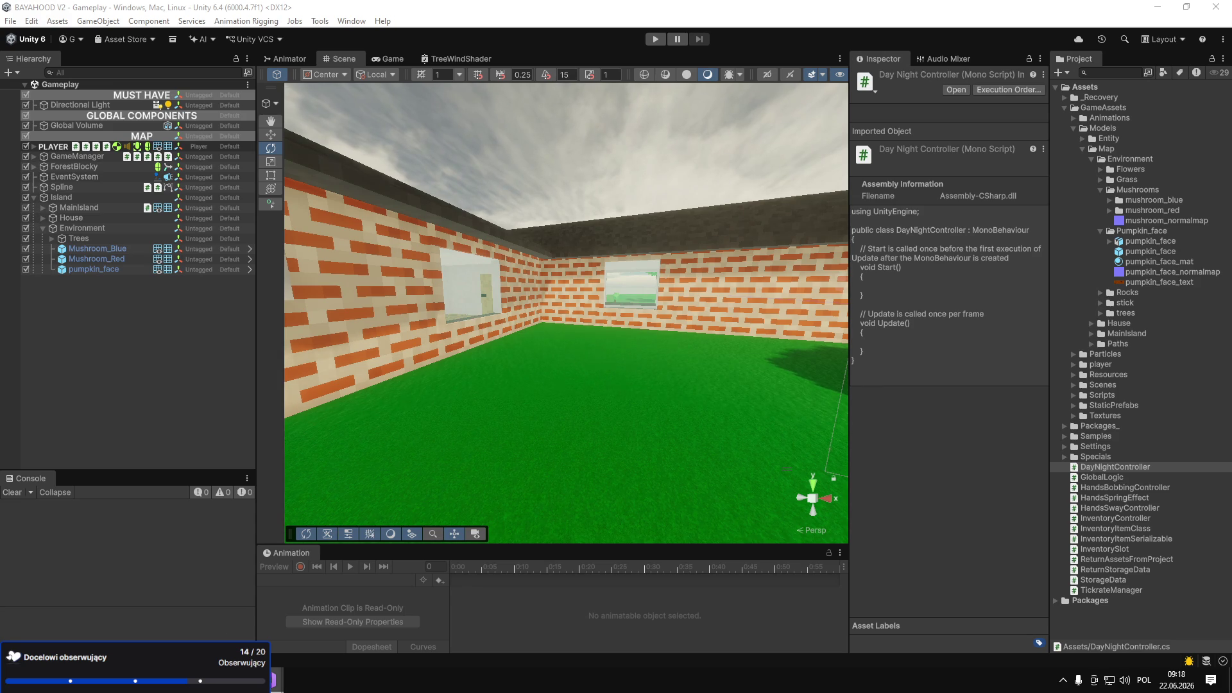
Delete the default Start and Update methods from DayNightController.
{"action": "mouse_move", "coordinate": [276, 680]}
{"action": "left_click", "coordinate": [185, 625]}
{"action": "left_click_drag", "start_coordinate": [342, 299], "coordinate": [267, 157]}
{"action": "key", "text": "BackSpace"}
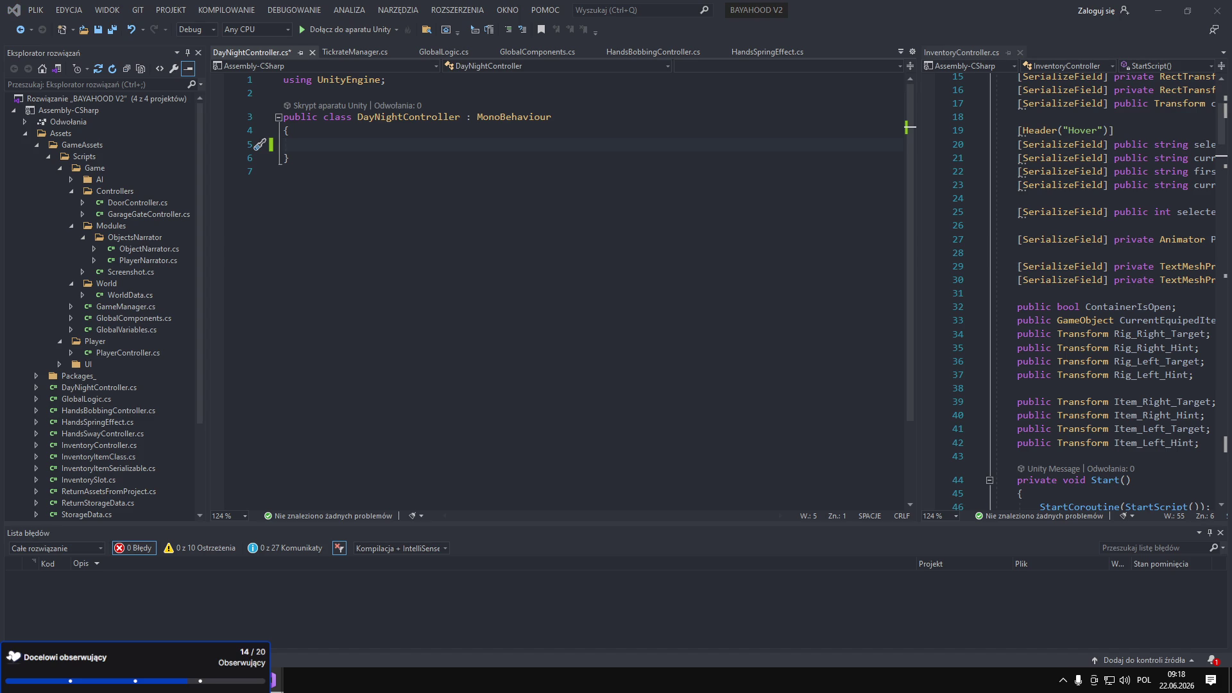
Paste the WeatherWariants class after DayNightController.
{"action": "left_click", "coordinate": [497, 275]}
{"action": "type", "text": "public class WeatherWariants {     public float dayTime;     public int dayCount;     [Header(\"Global colors\")]     public Color32 Sun_Color;     [Range(1500, 20000)] public float Sun_Temperature;     public Color32 Moon_Color;     [Range(1500, 20000)] public float Moon_Temperature;     public float Sun_Intensity;     [Range(0, 130000)] public float Sun_LumenIntensity;     public float Moon_Intensity;     [Range(0, 130000)] public float Moon_LumenIntensity;     [Range(0, 1)] public float SkyColorSaturation;     [Range(0, 1)] public float SkyAlphaSaturation;     [Range(0, 1)] public float SkyAlphaMultiplier;     [Range(0, 1)] public float AerosolDensity;     public Color32 AerosolTint;     [Header(\"Raining\")]     public bool Rain;     [Header(\"Foggy\")]     public bool Fog;     [Range(1, 200)] public float FogAttenuationDistance;     [Range(0, 2000)] public float FogDistance;     [Range(0, 35)] public float FogBaseHeight;     [Range(0, 100)] public float FogMaximumHeight;     [Header(\"Clouds\")]     public bool Sparse;     public bool Cloudy;     public bool Stormy;     public bool Overcast;     public bool Custom;     [Range(0, 1)] public float ShapeFactor;     [Range(0, 1)] public float CloudsDensityMiltipiler;     public VolumeParameter GlobalWindSpeed;     [Header(\"Special\")]     public bool FallingStars;     public float starsPower; }"}
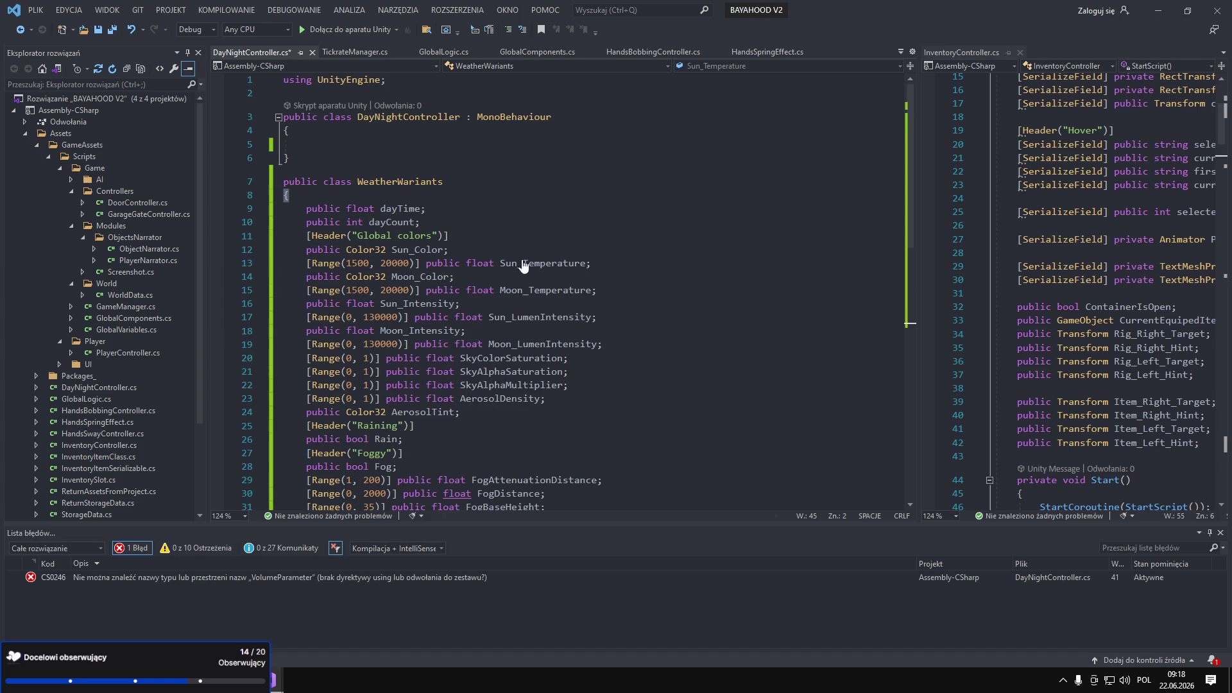
{"action": "scroll", "coordinate": [466, 271], "scroll_direction": "down", "scroll_amount": 5}
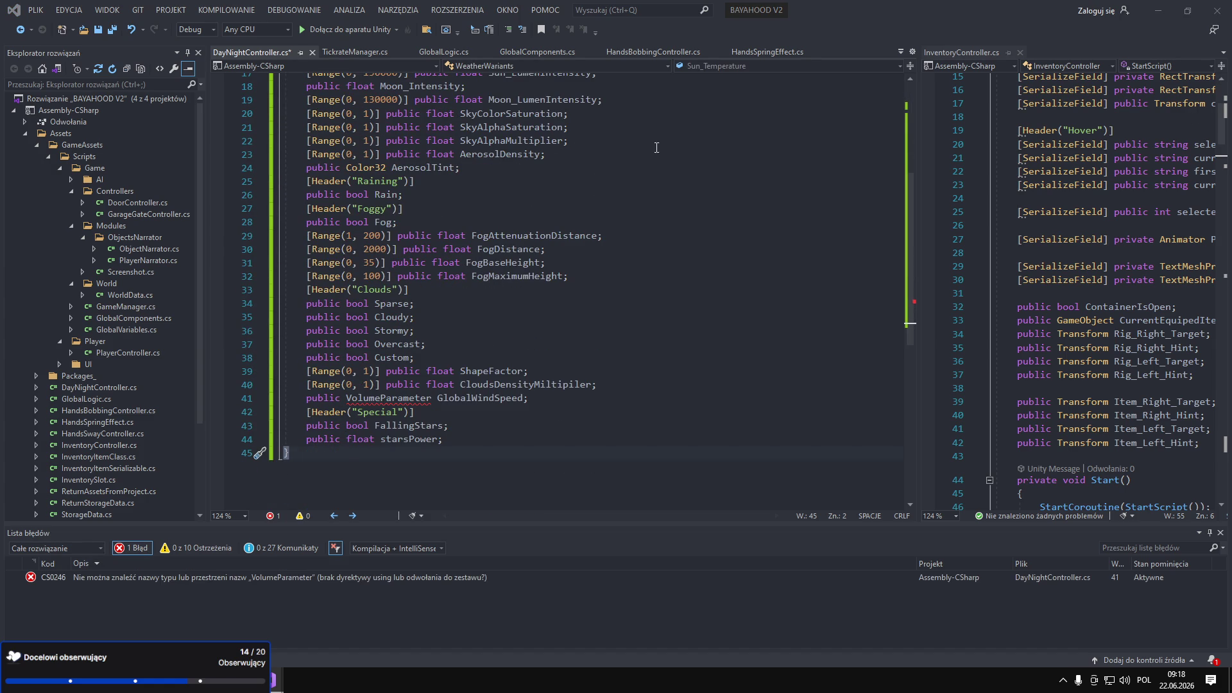
{"action": "scroll", "coordinate": [656, 147], "scroll_direction": "up", "scroll_amount": 6}
Paste the missing using directives at the top of the file.
{"action": "left_click", "coordinate": [568, 120]}
{"action": "key", "text": "Return"}
{"action": "type", "text": "using UnityEngine.Rendering;"}
{"action": "key", "text": "Return"}
{"action": "scroll", "coordinate": [564, 157], "scroll_direction": "down", "scroll_amount": 4}
{"action": "scroll", "coordinate": [433, 200], "scroll_direction": "up", "scroll_amount": 3}
Add blank lines between the two classes and review the file.
{"action": "left_click", "coordinate": [419, 186]}
{"action": "key", "text": "Return"}
{"action": "key", "text": "Return"}
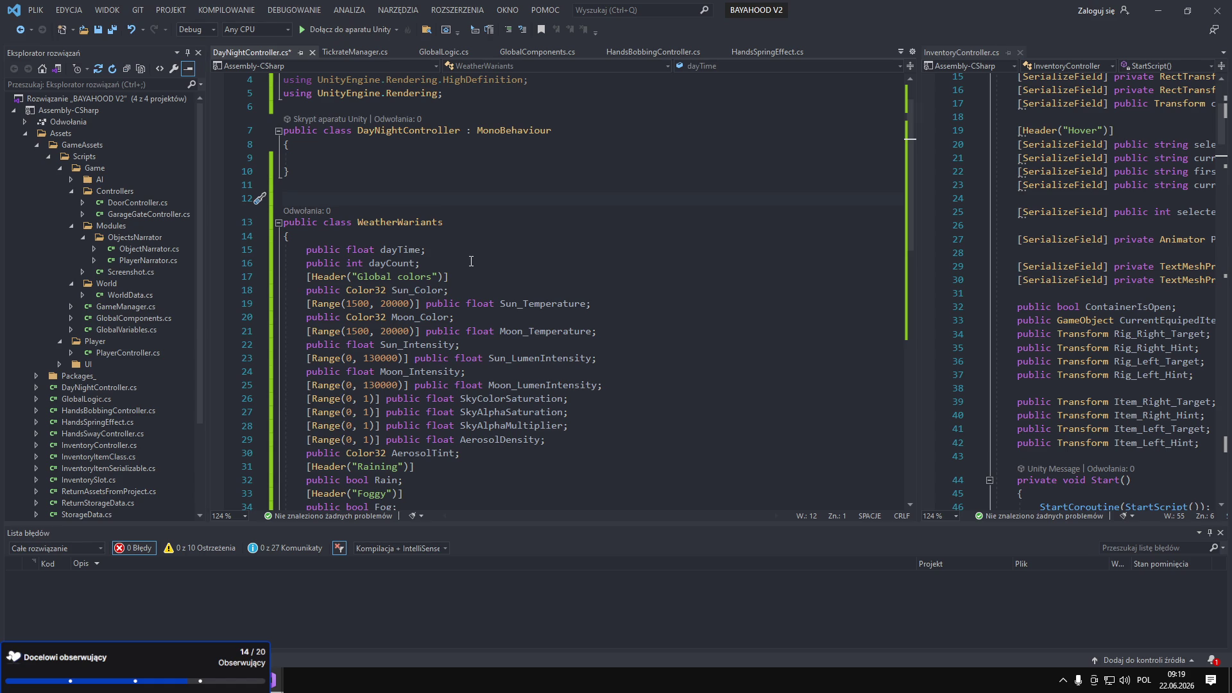
{"action": "scroll", "coordinate": [483, 252], "scroll_direction": "down", "scroll_amount": 2}
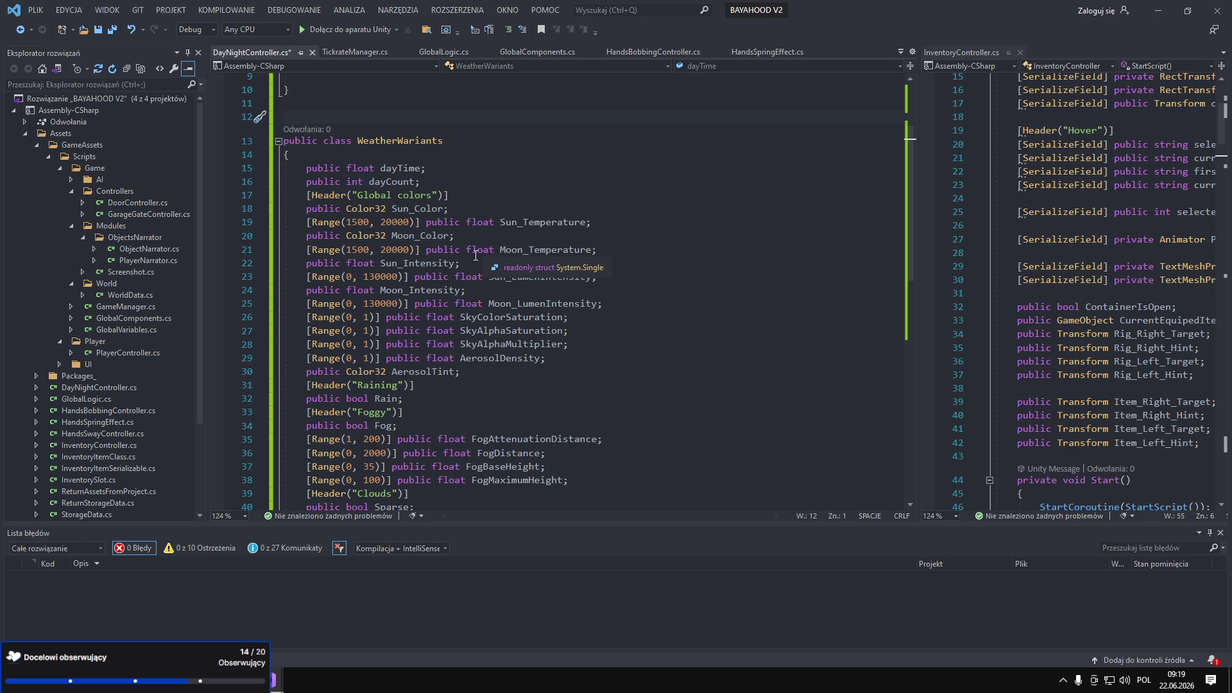
{"action": "scroll", "coordinate": [414, 398], "scroll_direction": "down", "scroll_amount": 1}
{"action": "scroll", "coordinate": [414, 398], "scroll_direction": "down", "scroll_amount": 1}
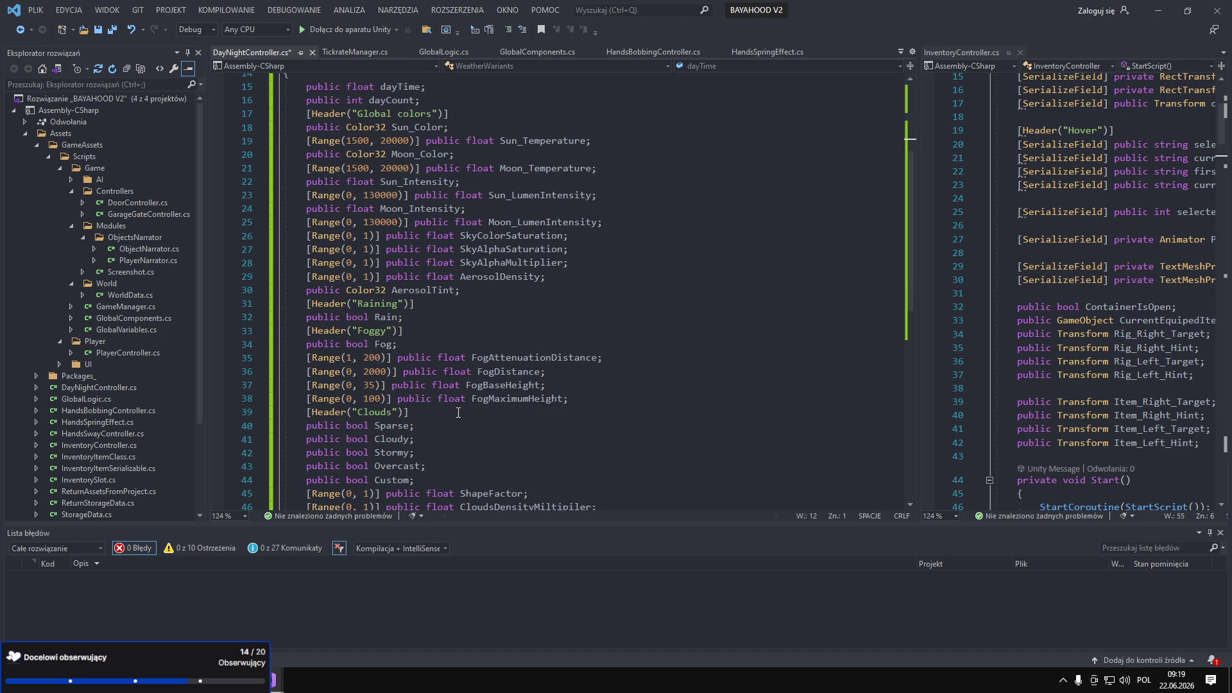
{"action": "scroll", "coordinate": [365, 258], "scroll_direction": "up", "scroll_amount": 5}
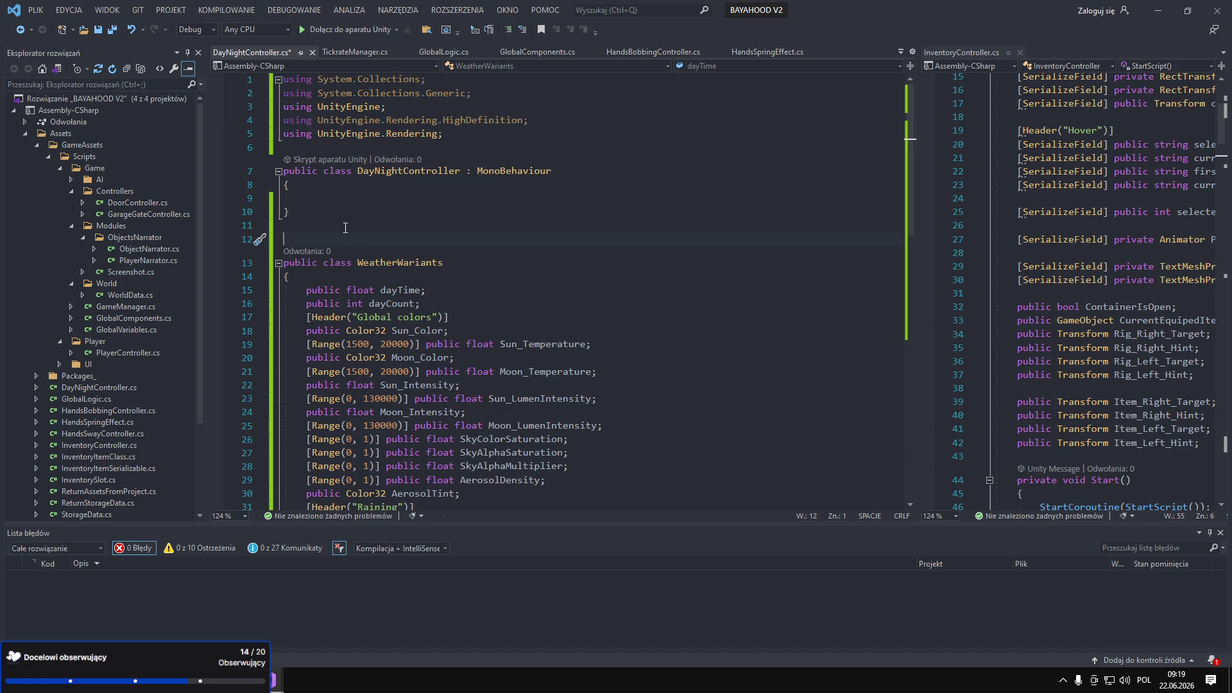
Paste the weather, stars, sun/moon, TimeOfDay, TimeSpeed and hour/minute fields into DayNightController.
{"action": "key", "text": "Return"}
{"action": "left_click", "coordinate": [347, 198]}
{"action": "key", "text": "Return"}
{"action": "key", "text": "Return"}
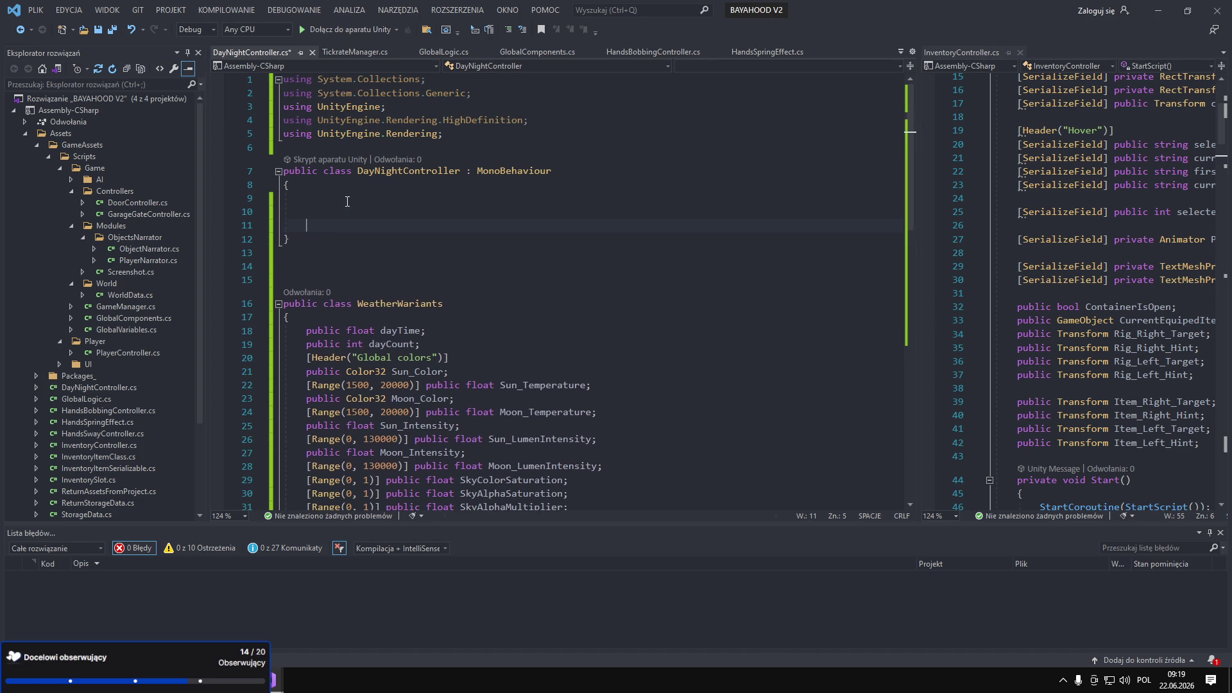
{"action": "key", "text": "Return"}
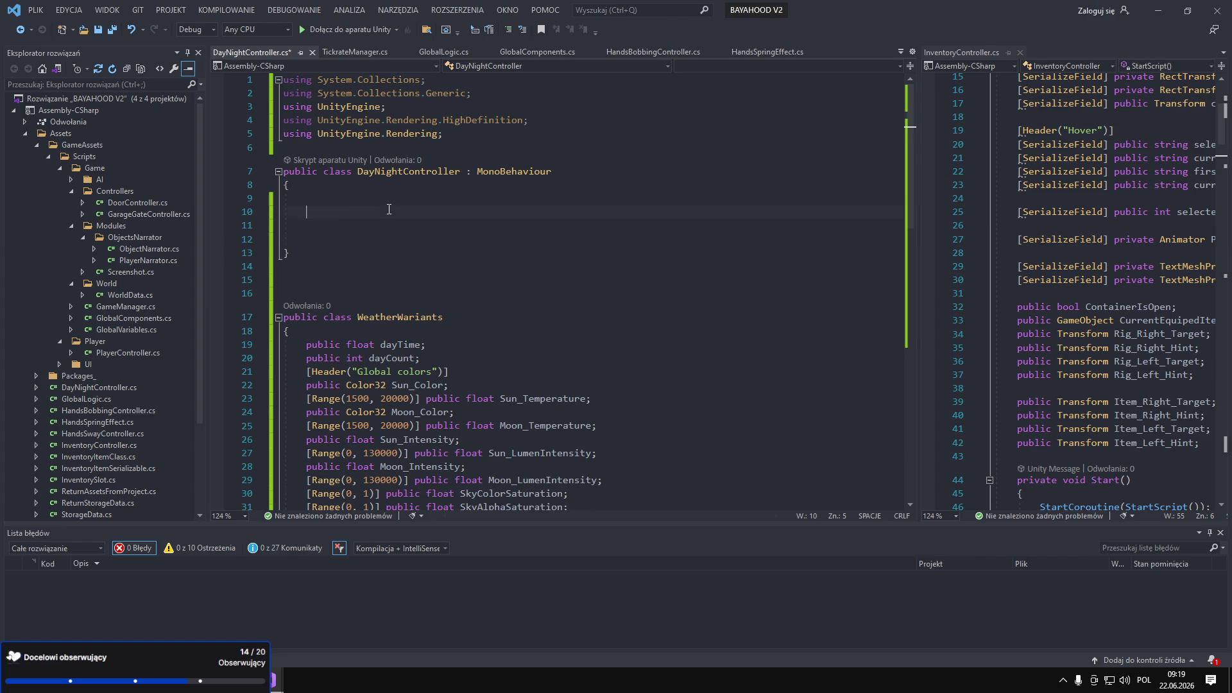
{"action": "type", "text": "[Header(\"Object\")]     public GameObject WeatherObject;     public GameObject StarsSphere;     public Transform sunModel;     public Light SunLight;     public Light MoonLight;     public Transform MoonModel;      [Header(\"Day phases\")]     [Range(0, 24)] public float TimeOfDay;      [Header(\"Stars config\")]     public Vector3 StarsRotationDirection;      public float TimeSpeed = 24; // 1sec. = 1min.     public float PlanetsDistance = 300f;     private float timeSinceLastMin;     private int currentMin;     private int currentHour;"}
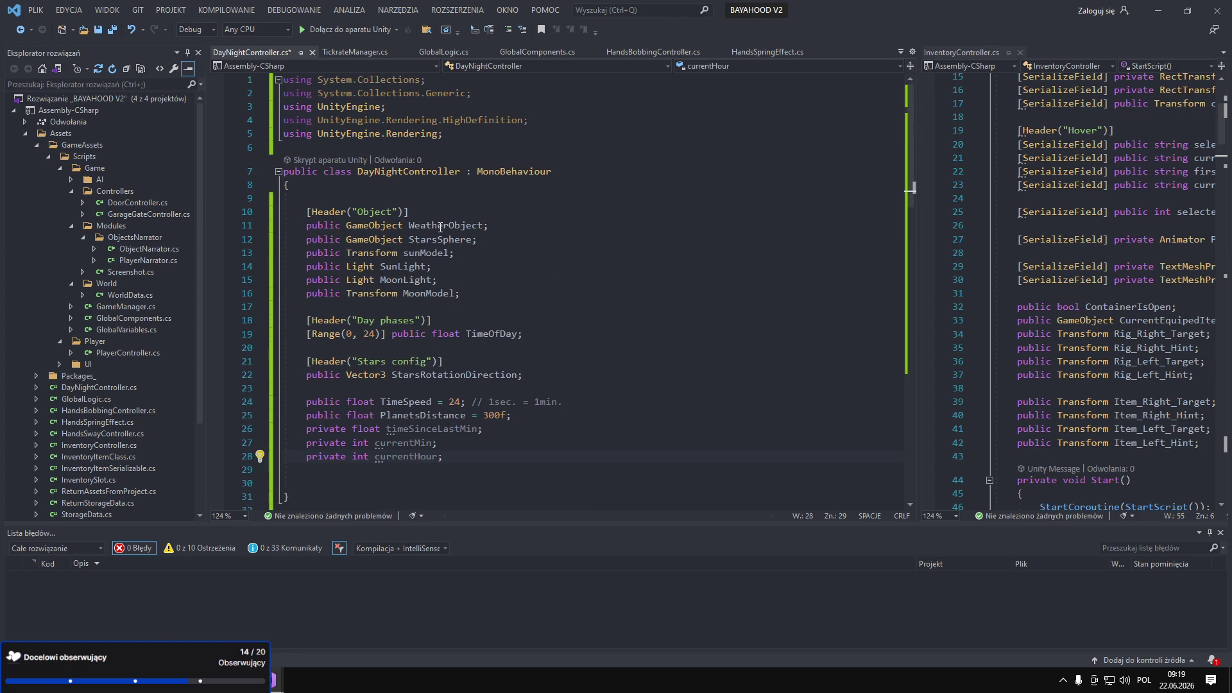
{"action": "mouse_move", "coordinate": [488, 225]}
{"action": "left_mouse_down"}
{"action": "mouse_move", "coordinate": [478, 241]}
{"action": "mouse_move", "coordinate": [297, 246]}
{"action": "left_mouse_up"}
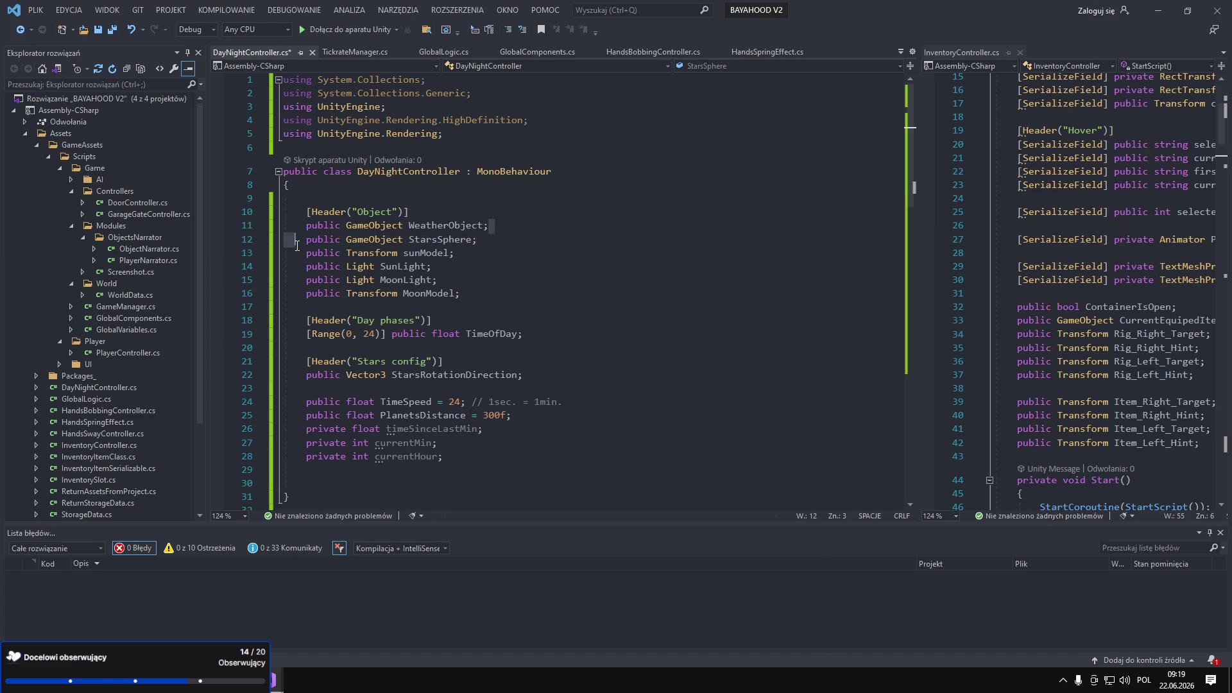
{"action": "scroll", "coordinate": [599, 320], "scroll_direction": "down", "scroll_amount": 4}
{"action": "left_click", "coordinate": [371, 318]}
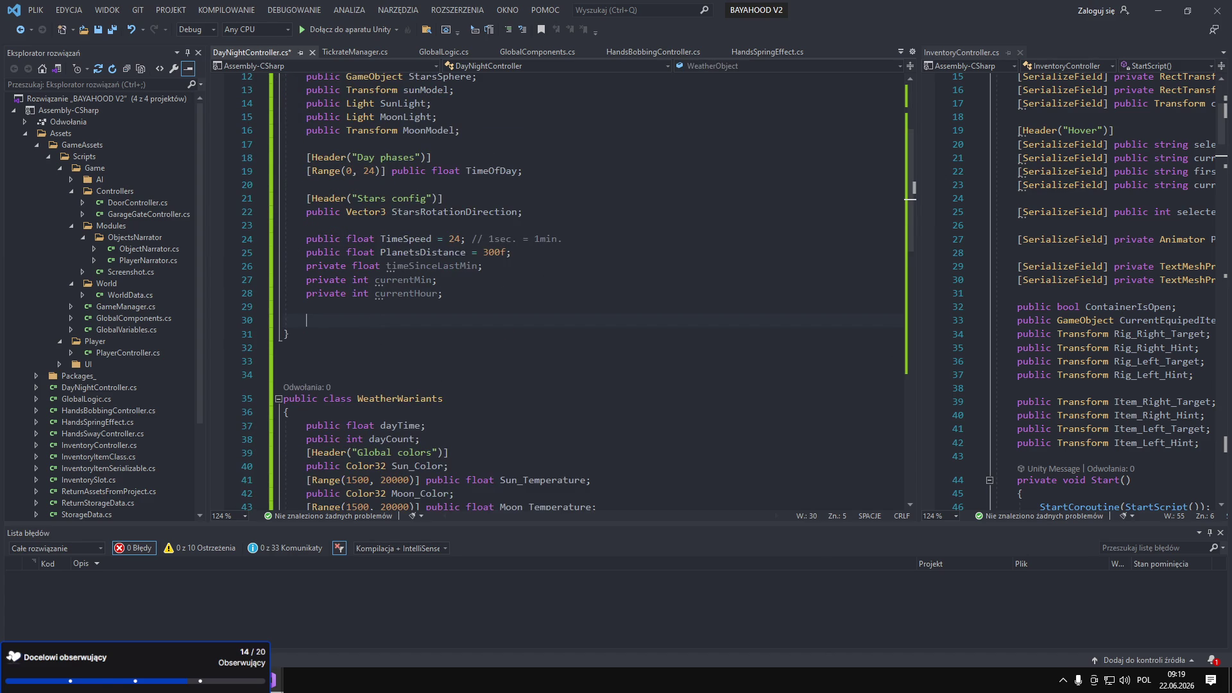
{"action": "key", "text": "Return"}
{"action": "key", "text": "Return"}
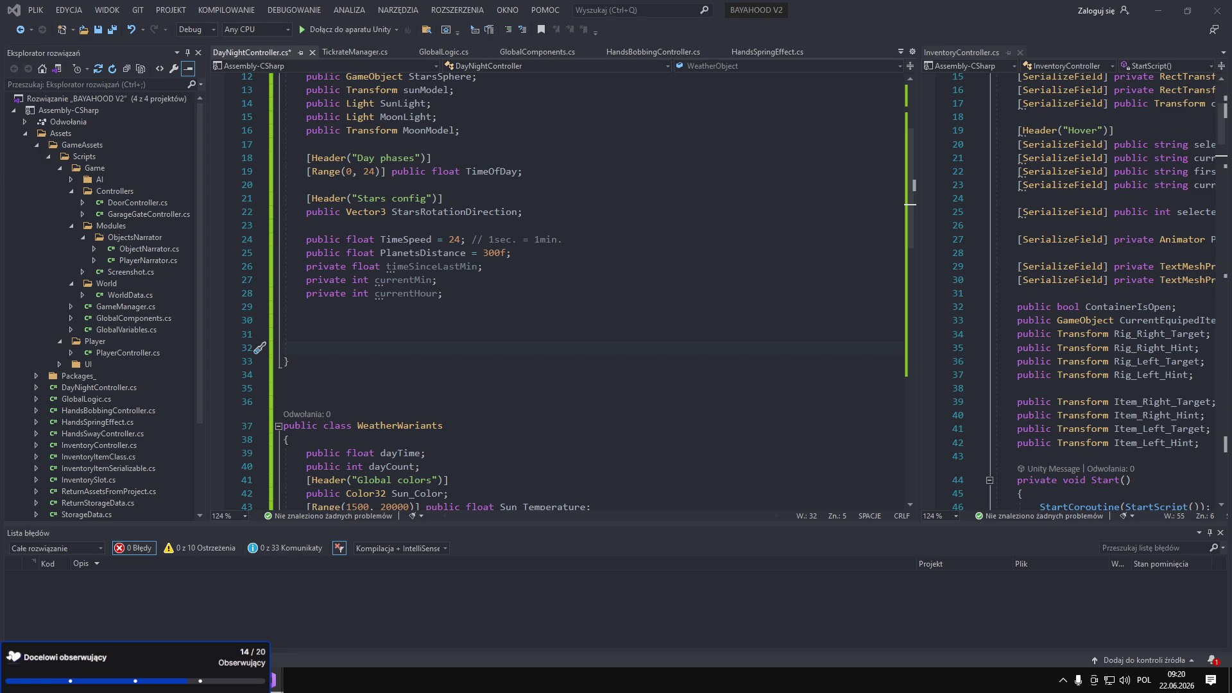
Paste UpdateLighting, UpdatePosition and the hour-cycle methods, then inspect where PlayerCamera is used.
{"action": "left_click", "coordinate": [510, 353]}
{"action": "key", "text": "ctrl+v"}
{"action": "scroll", "coordinate": [536, 308], "scroll_direction": "down", "scroll_amount": 3, "text": "ctrl"}
{"action": "scroll", "coordinate": [536, 307], "scroll_direction": "up", "scroll_amount": 12}
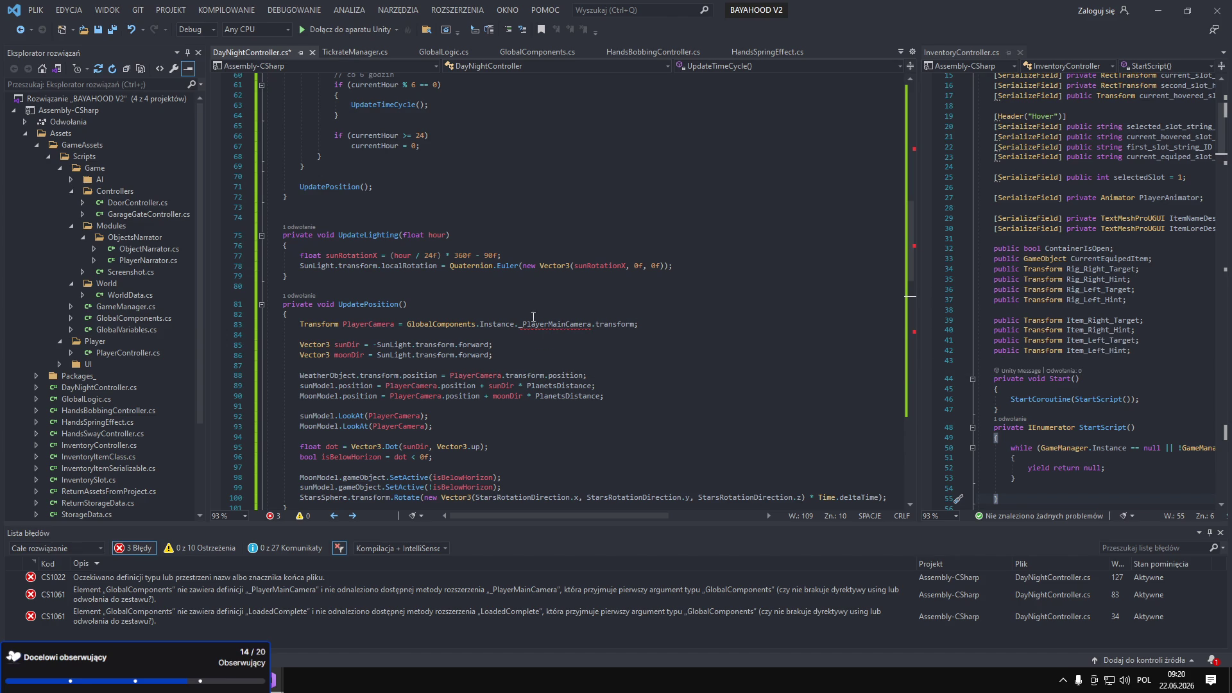
{"action": "double_click", "coordinate": [375, 324]}
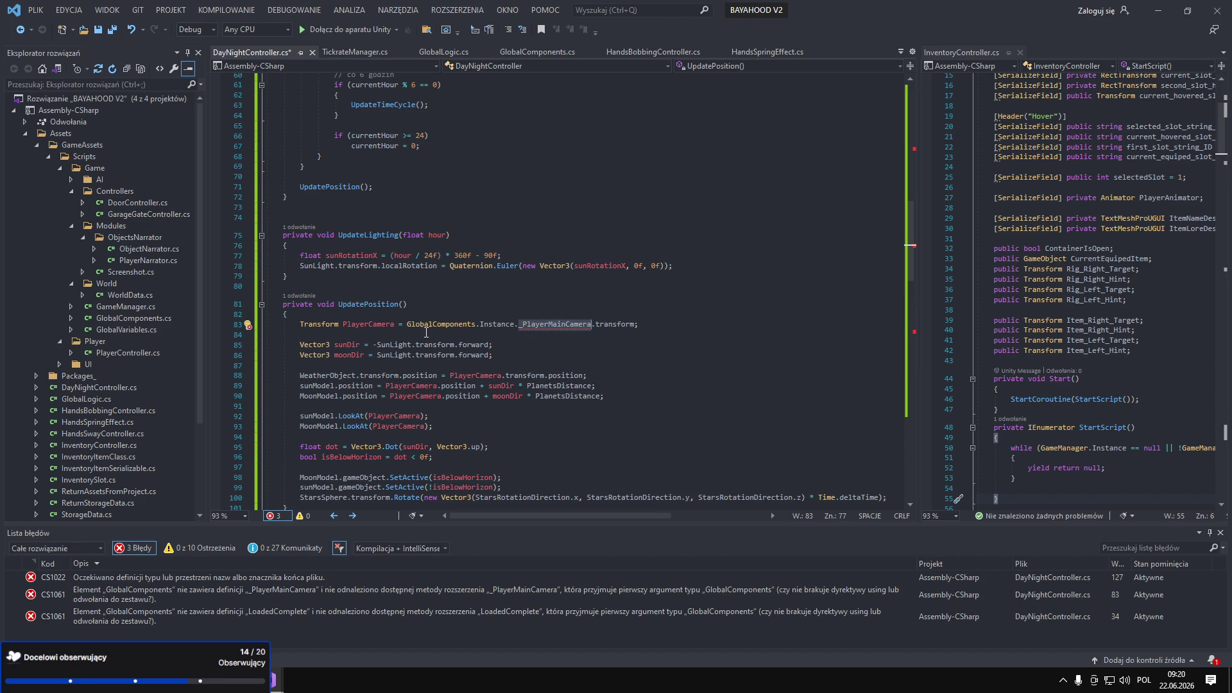
Delete the camera-following code from UpdatePosition in DayNightController.cs.
{"action": "scroll", "coordinate": [376, 328], "scroll_direction": "down", "scroll_amount": 4}
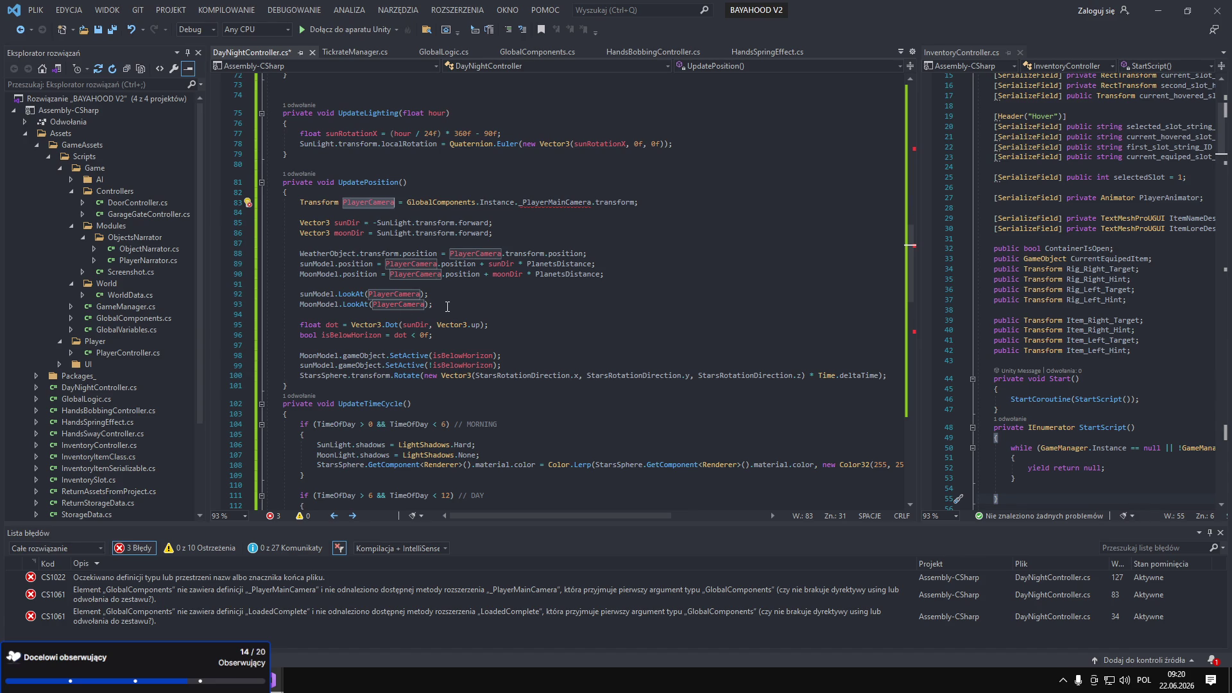
{"action": "mouse_move", "coordinate": [450, 306]}
{"action": "left_mouse_down"}
{"action": "mouse_move", "coordinate": [270, 273]}
{"action": "mouse_move", "coordinate": [265, 203]}
{"action": "left_mouse_up"}
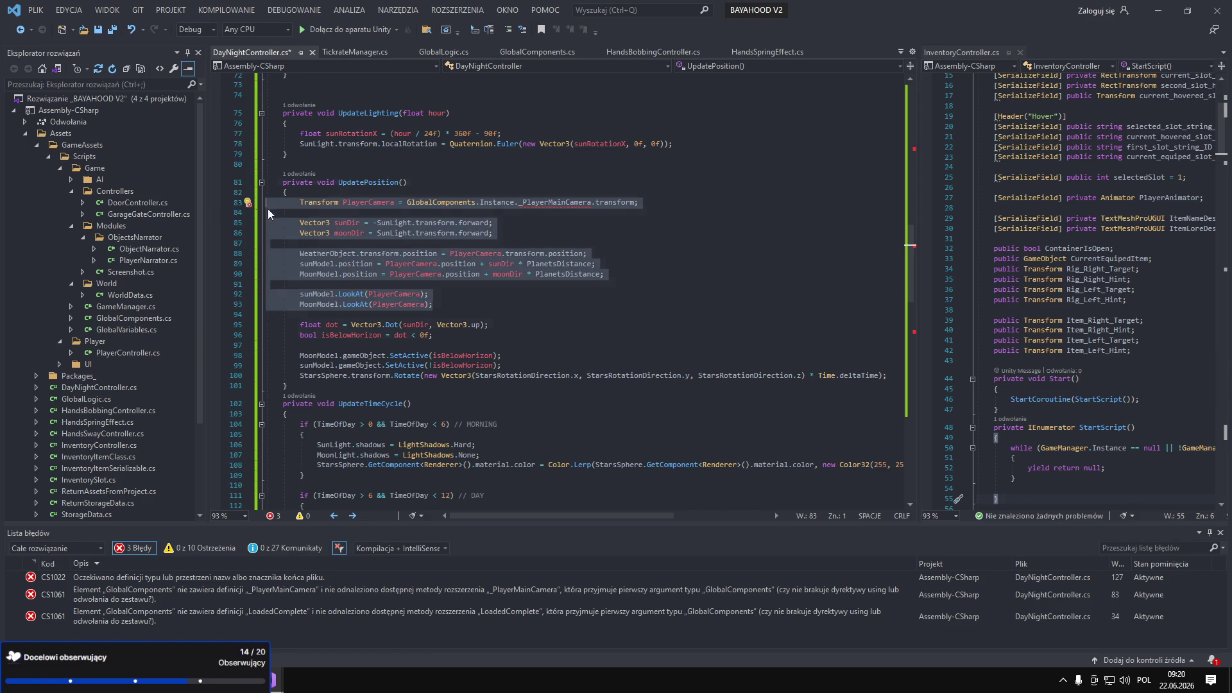
{"action": "mouse_move", "coordinate": [503, 365]}
{"action": "left_mouse_down"}
{"action": "mouse_move", "coordinate": [327, 263]}
{"action": "mouse_move", "coordinate": [259, 196]}
{"action": "left_mouse_up"}
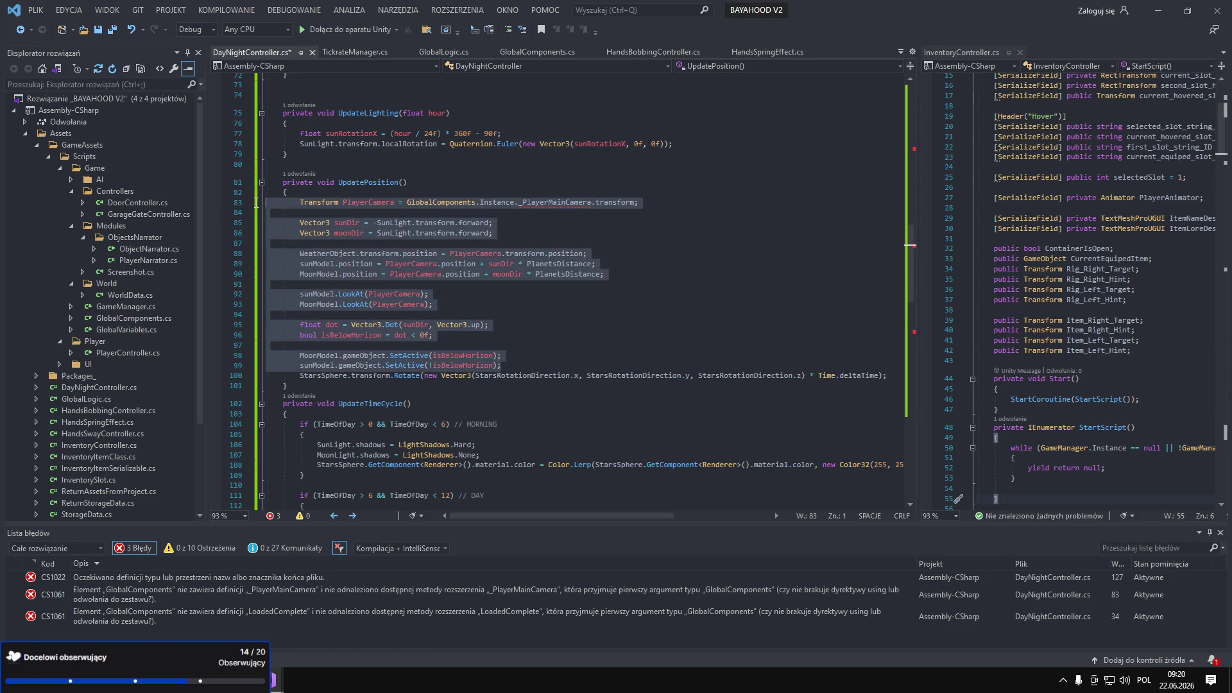
{"action": "key", "text": "Delete"}
Replace the unknown LoadedComplete name with AllComponentsLoaded.
{"action": "scroll", "coordinate": [442, 248], "scroll_direction": "up", "scroll_amount": 5}
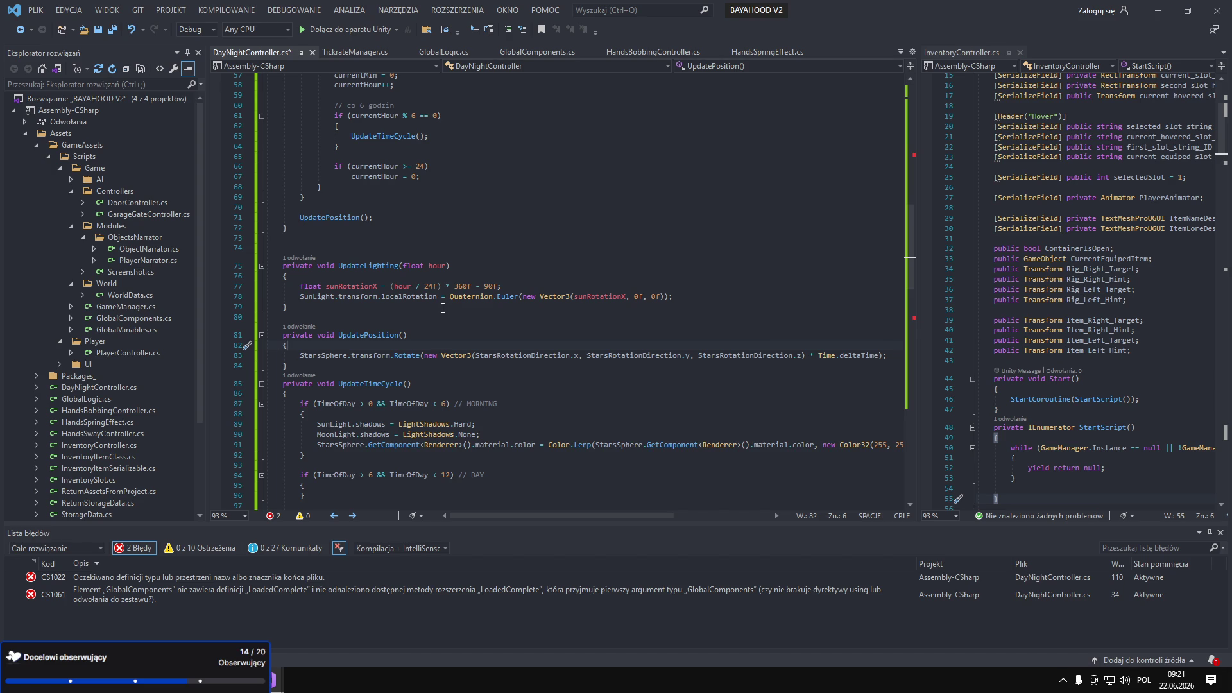
{"action": "scroll", "coordinate": [443, 308], "scroll_direction": "up", "scroll_amount": 8}
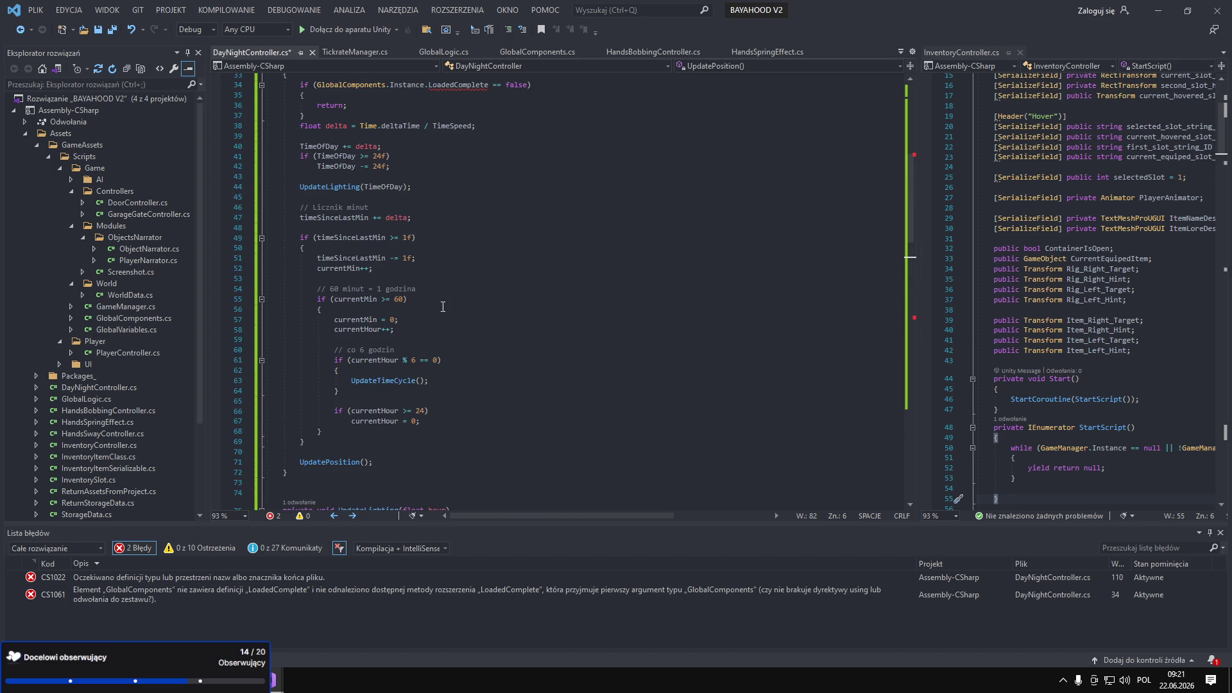
{"action": "scroll", "coordinate": [444, 304], "scroll_direction": "up", "scroll_amount": 5}
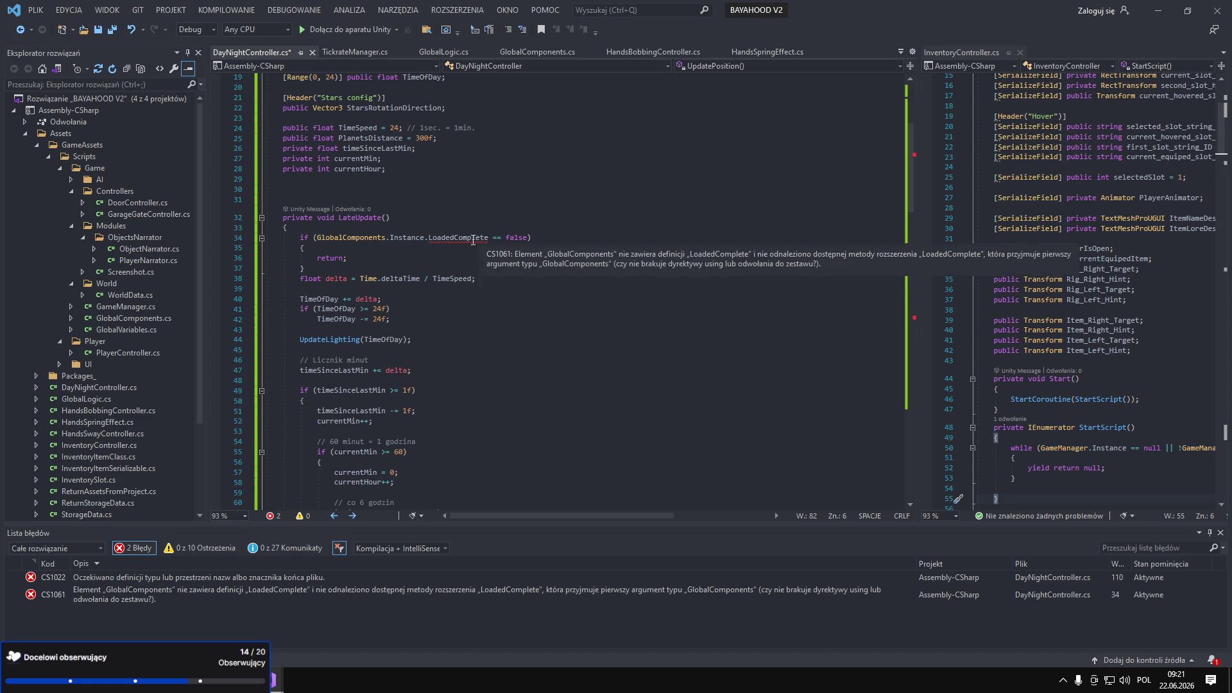
{"action": "double_click", "coordinate": [467, 237]}
{"action": "key", "text": "BackSpace"}
{"action": "type", "text": "All"}
{"action": "key", "text": "Tab"}
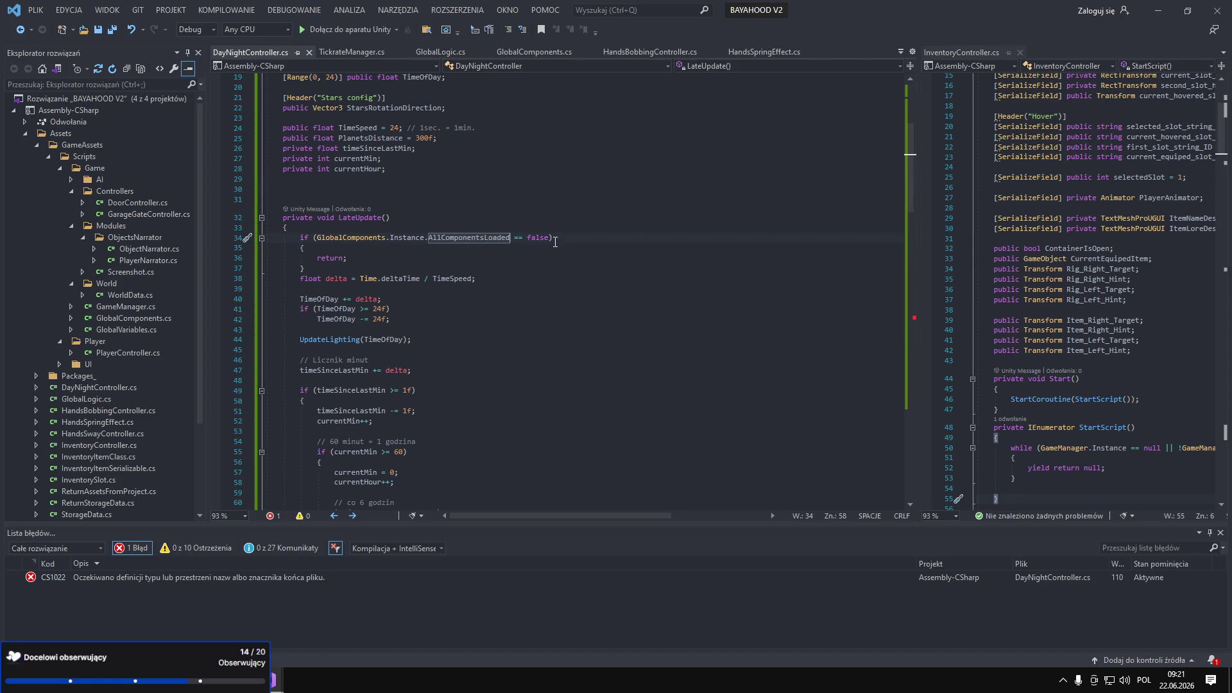
Remove the stray closing brace behind the end-of-file error and recheck the script.
{"action": "scroll", "coordinate": [414, 345], "scroll_direction": "down", "scroll_amount": 4}
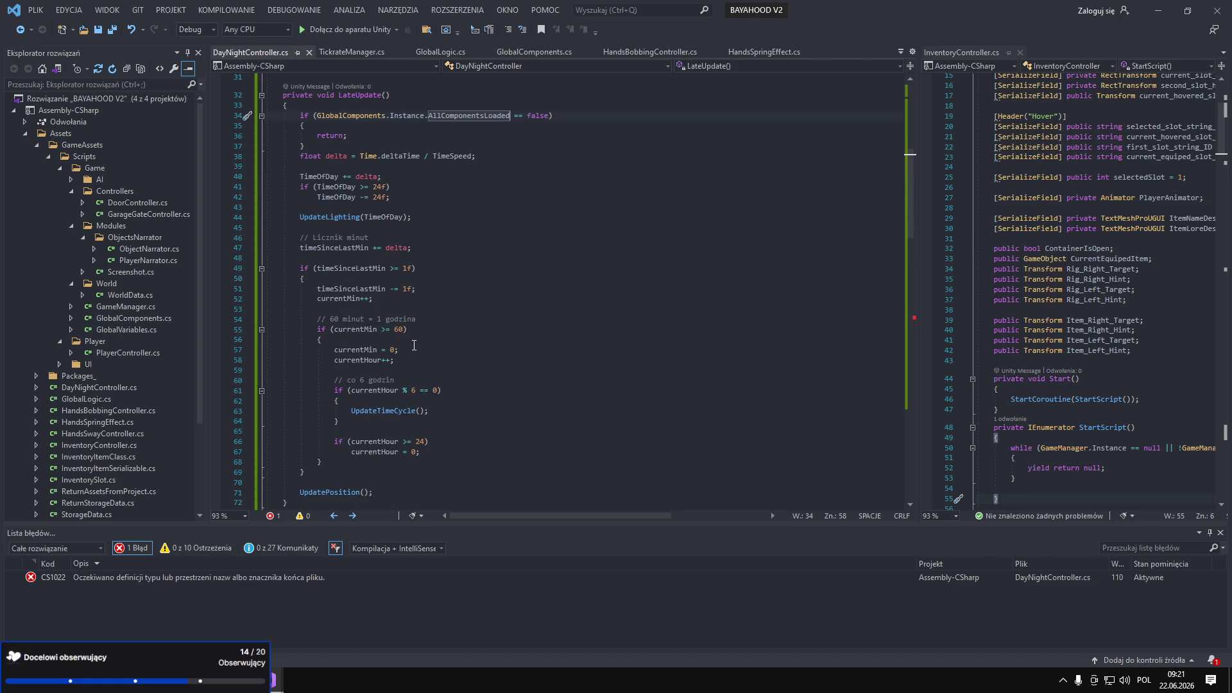
{"action": "double_click", "coordinate": [257, 577]}
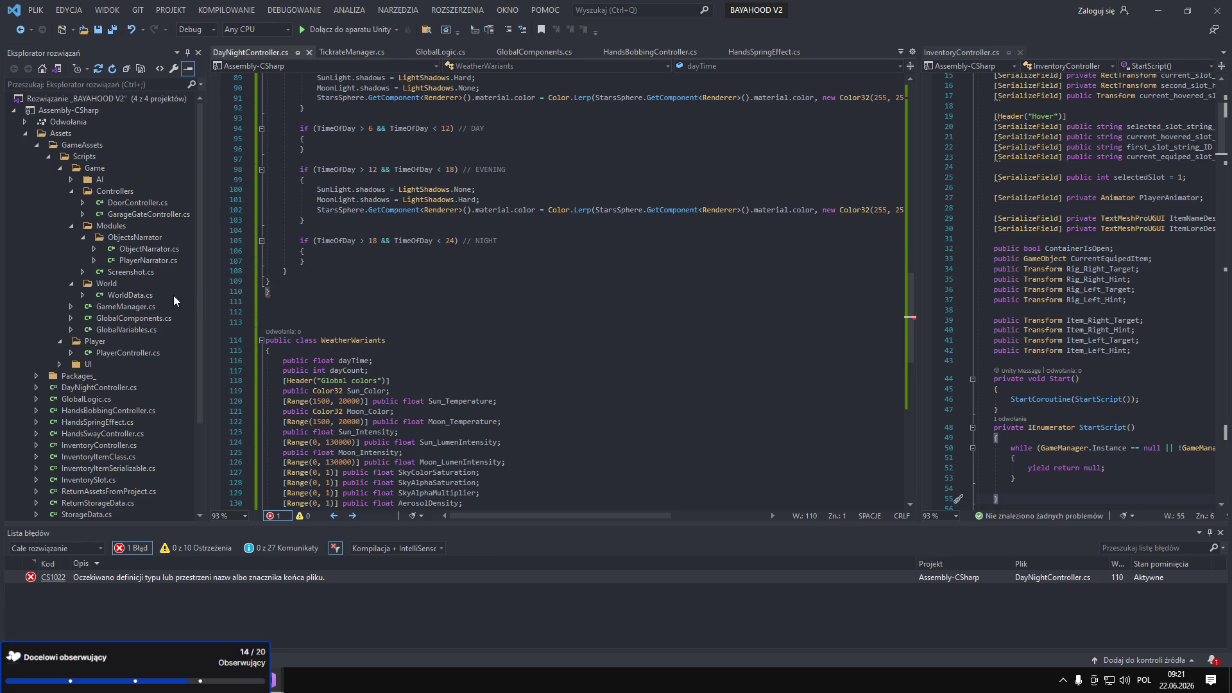
{"action": "key", "text": "Delete"}
{"action": "scroll", "coordinate": [353, 315], "scroll_direction": "up", "scroll_amount": 6}
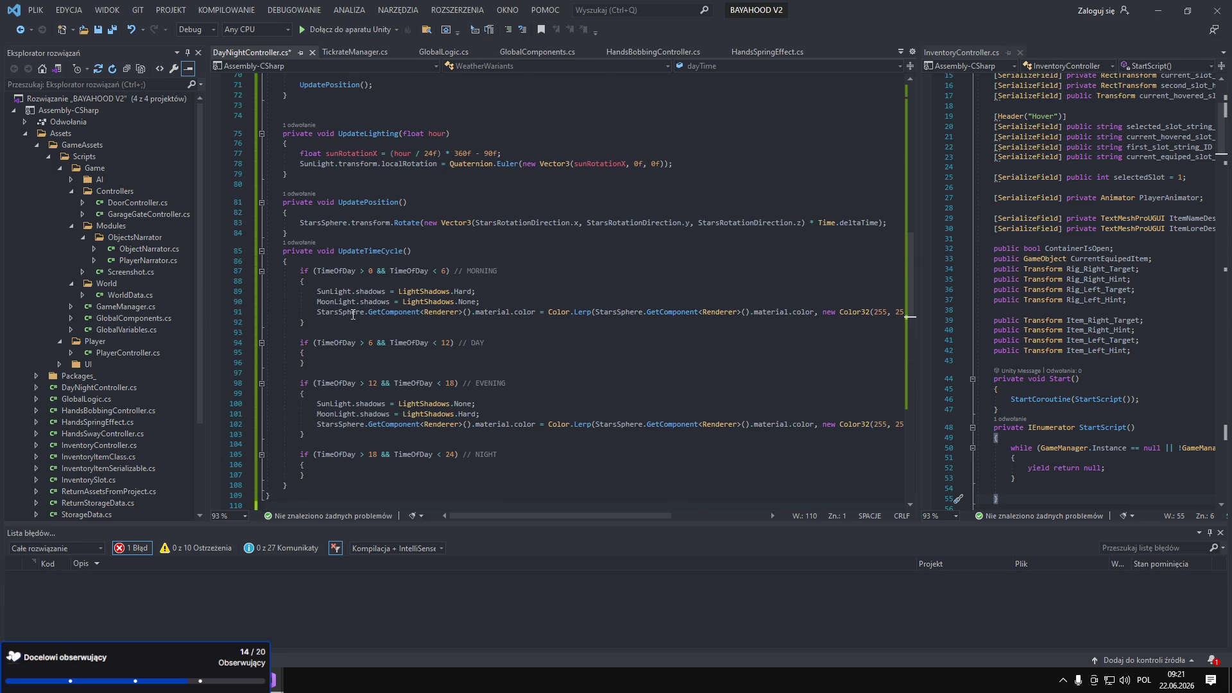
{"action": "scroll", "coordinate": [353, 315], "scroll_direction": "up", "scroll_amount": 4}
{"action": "scroll", "coordinate": [353, 315], "scroll_direction": "up", "scroll_amount": 1}
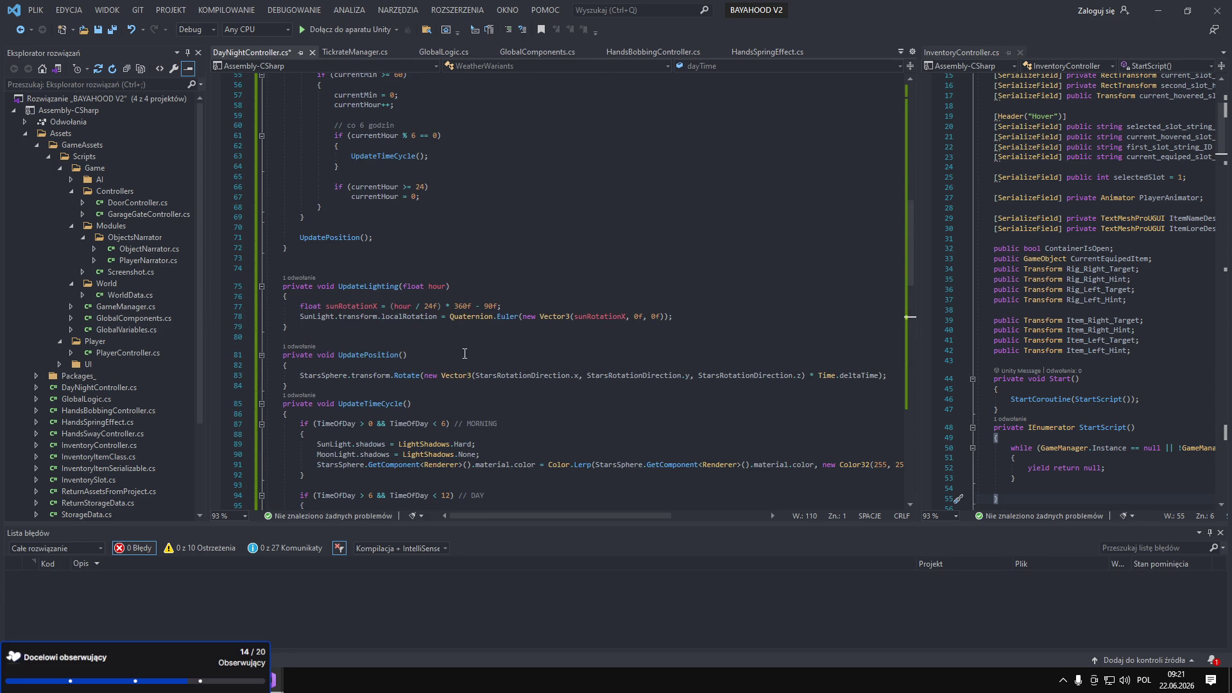
{"action": "scroll", "coordinate": [383, 405], "scroll_direction": "down", "scroll_amount": 8}
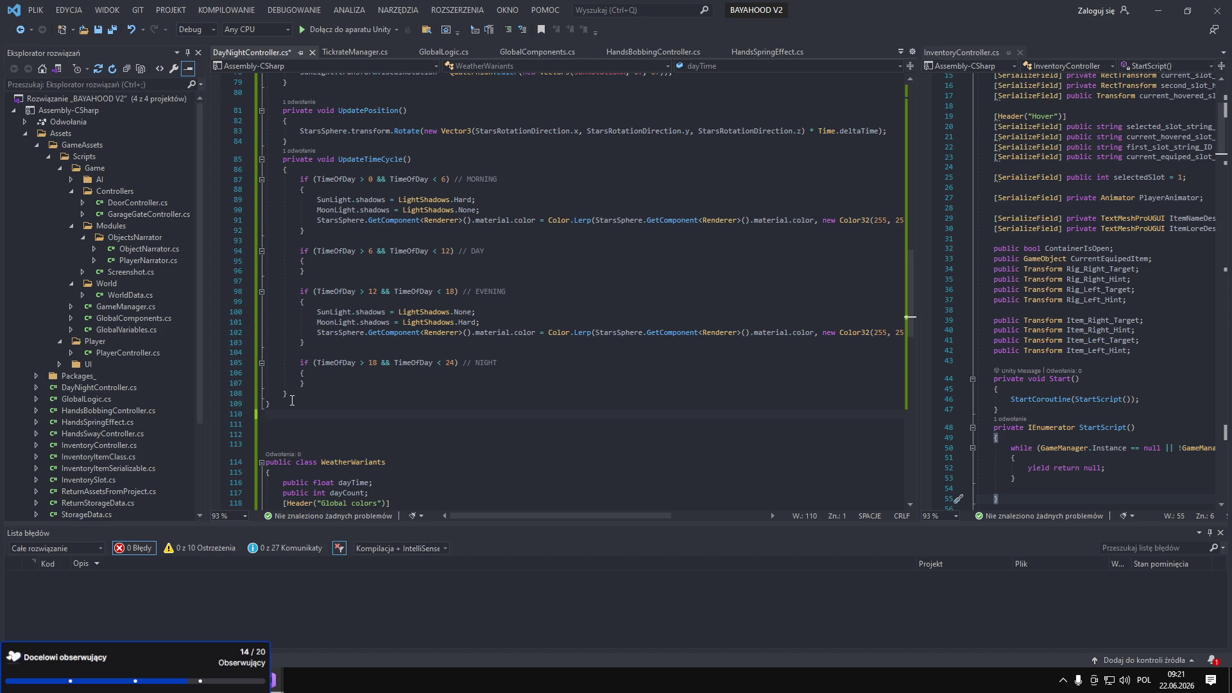
Add an empty line inside the DAY block and delete the blank line above LateUpdate.
{"action": "left_click", "coordinate": [391, 263]}
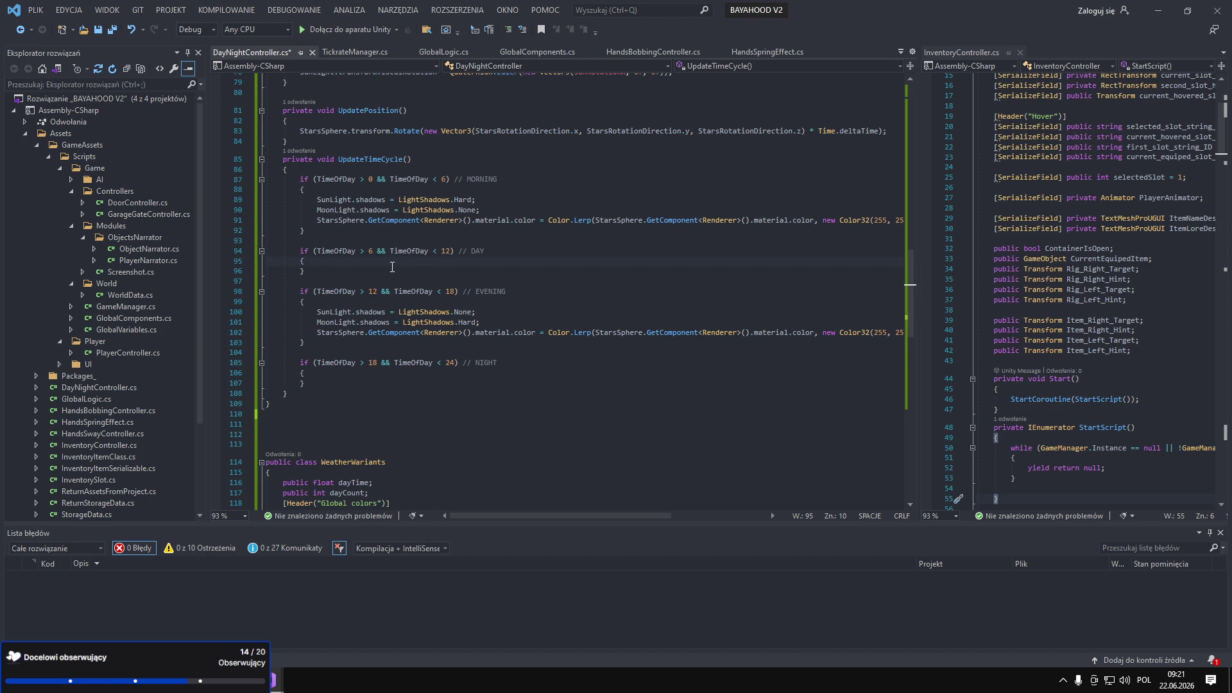
{"action": "key", "text": "Return"}
{"action": "scroll", "coordinate": [374, 290], "scroll_direction": "up", "scroll_amount": 12}
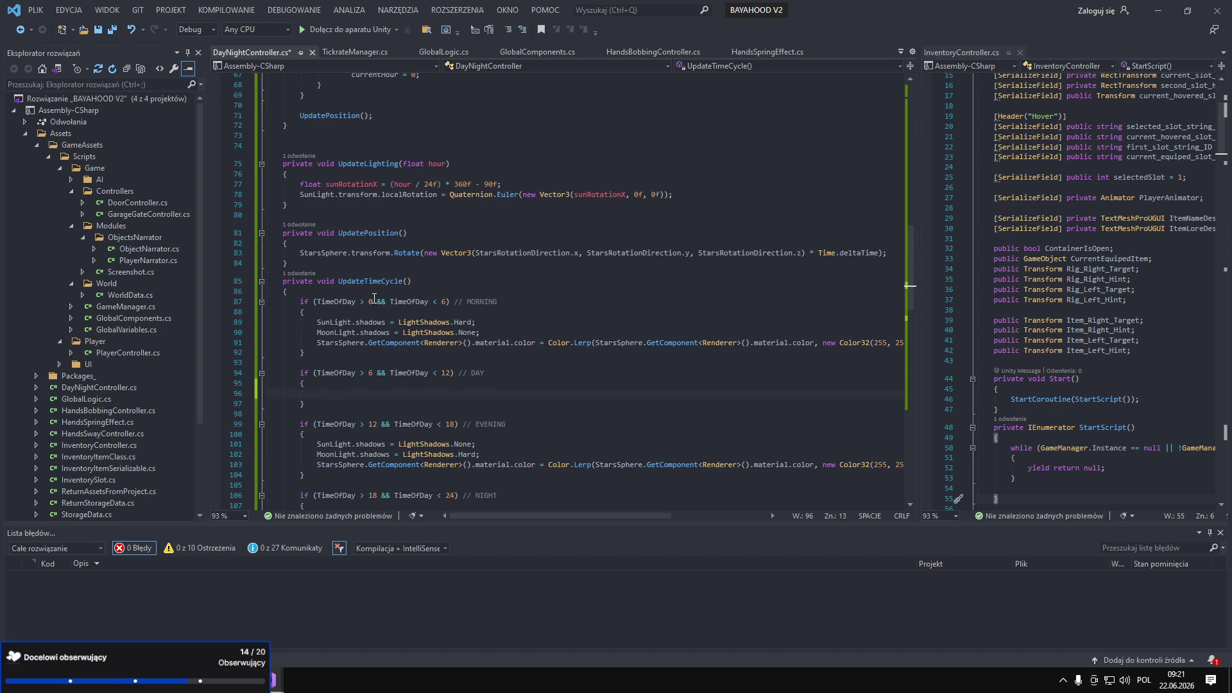
{"action": "scroll", "coordinate": [374, 298], "scroll_direction": "up", "scroll_amount": 7}
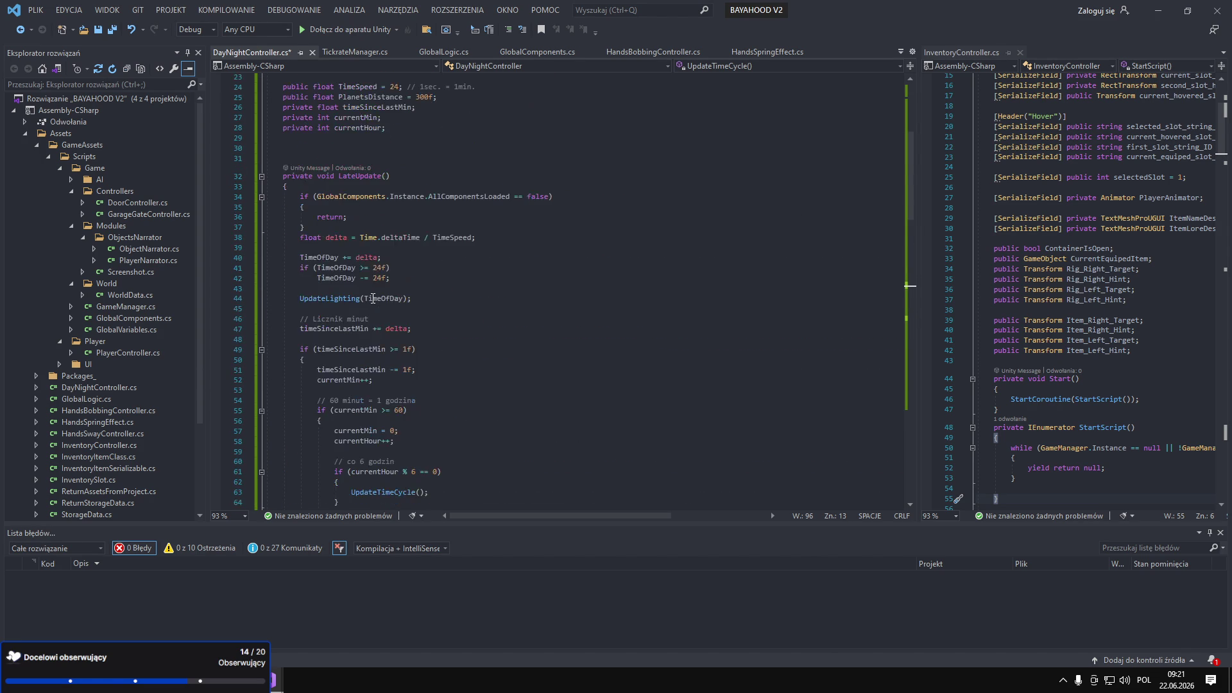
{"action": "scroll", "coordinate": [373, 299], "scroll_direction": "up", "scroll_amount": 4}
{"action": "left_click", "coordinate": [315, 281]}
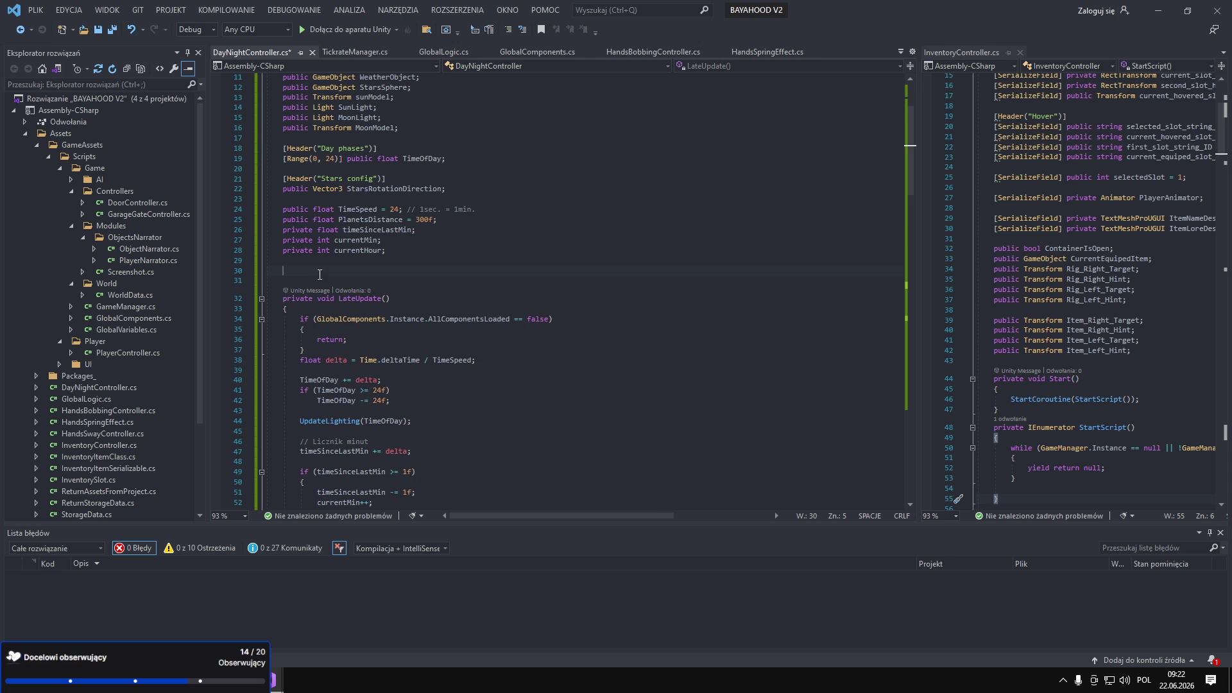
{"action": "key", "text": "BackSpace"}
{"action": "key", "text": "BackSpace"}
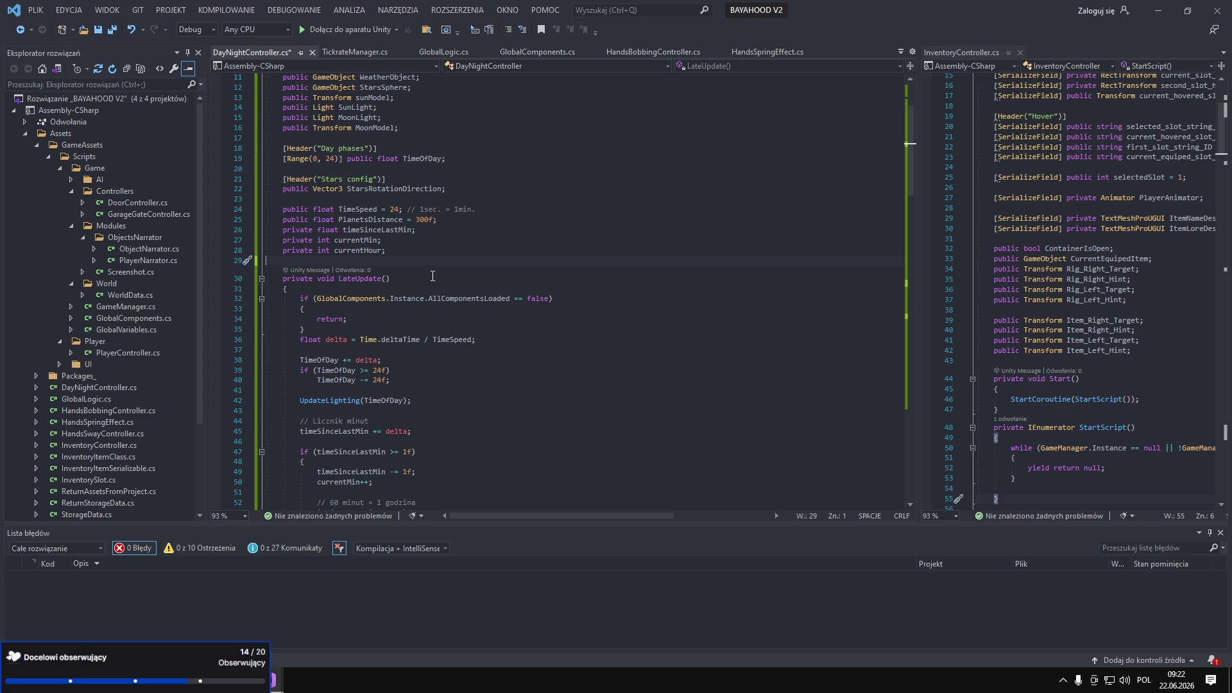
Delete the PlanetsDistance field declaration.
{"action": "scroll", "coordinate": [441, 273], "scroll_direction": "down", "scroll_amount": 10}
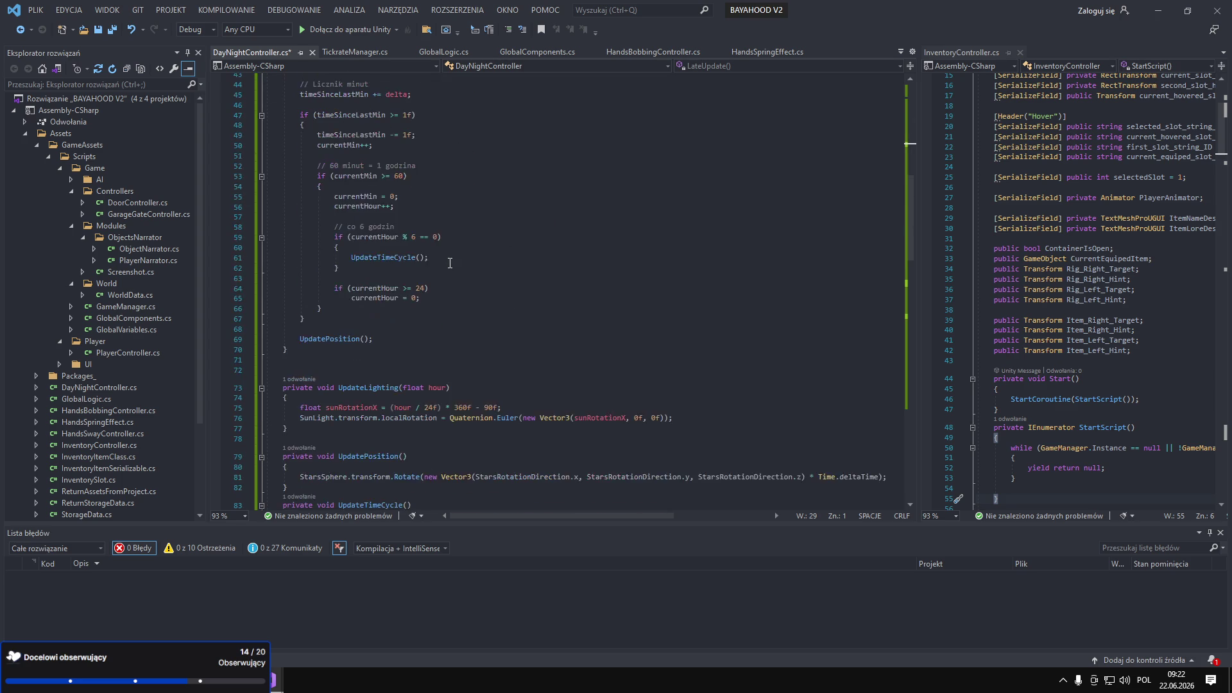
{"action": "scroll", "coordinate": [450, 263], "scroll_direction": "down", "scroll_amount": 4}
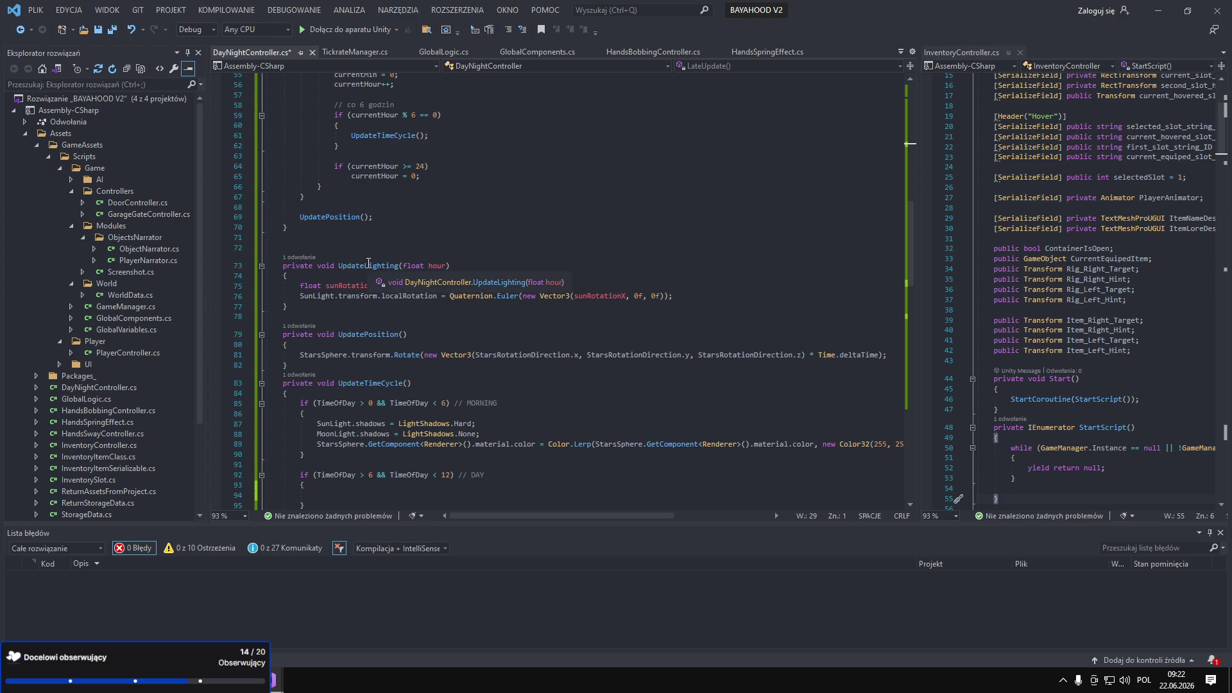
{"action": "scroll", "coordinate": [395, 261], "scroll_direction": "down", "scroll_amount": 5}
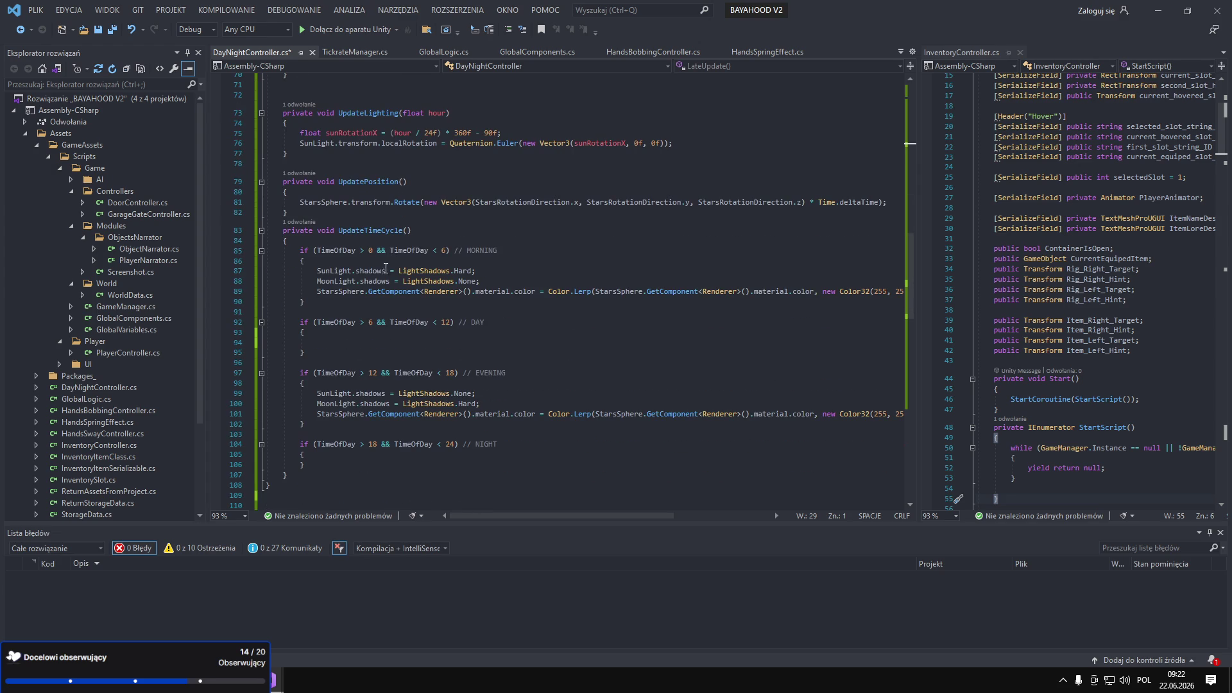
{"action": "scroll", "coordinate": [377, 319], "scroll_direction": "down", "scroll_amount": 3}
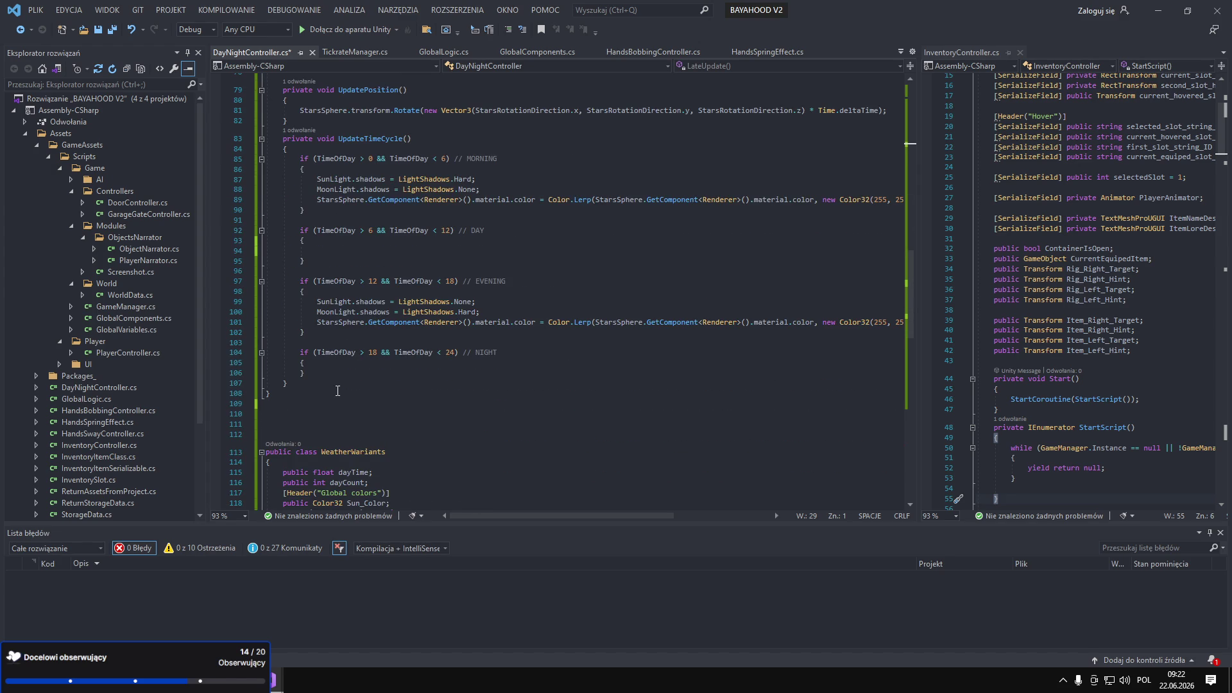
{"action": "scroll", "coordinate": [417, 353], "scroll_direction": "up", "scroll_amount": 5}
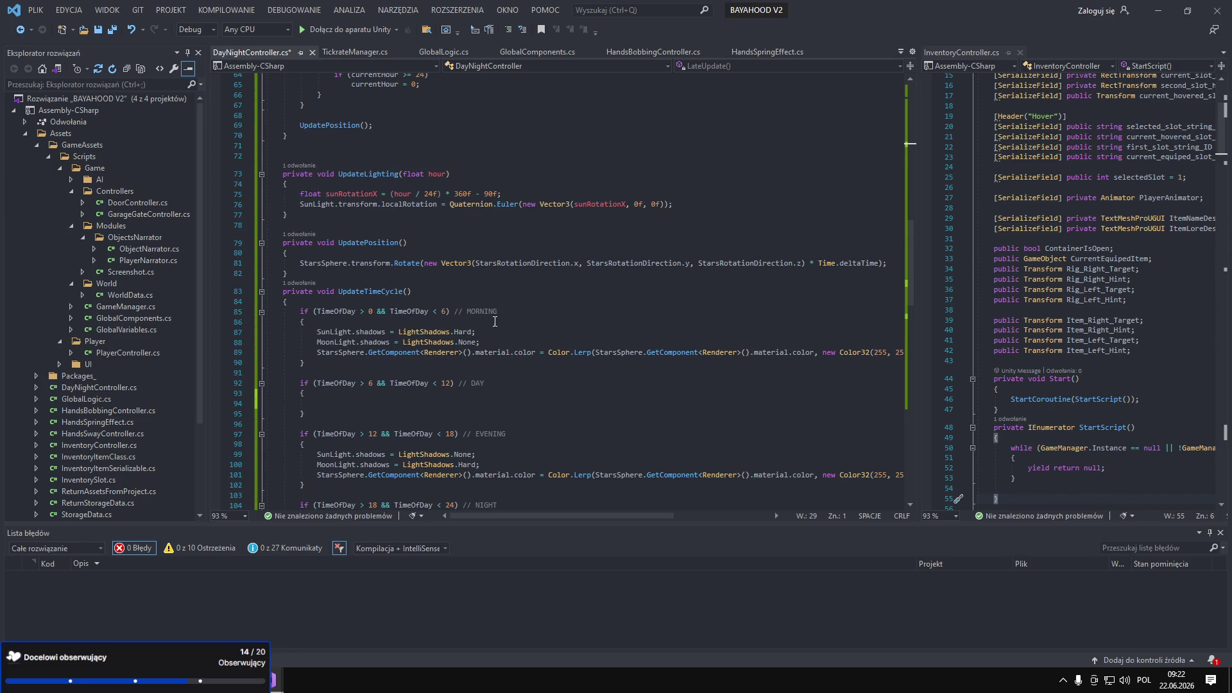
{"action": "scroll", "coordinate": [523, 299], "scroll_direction": "up", "scroll_amount": 12}
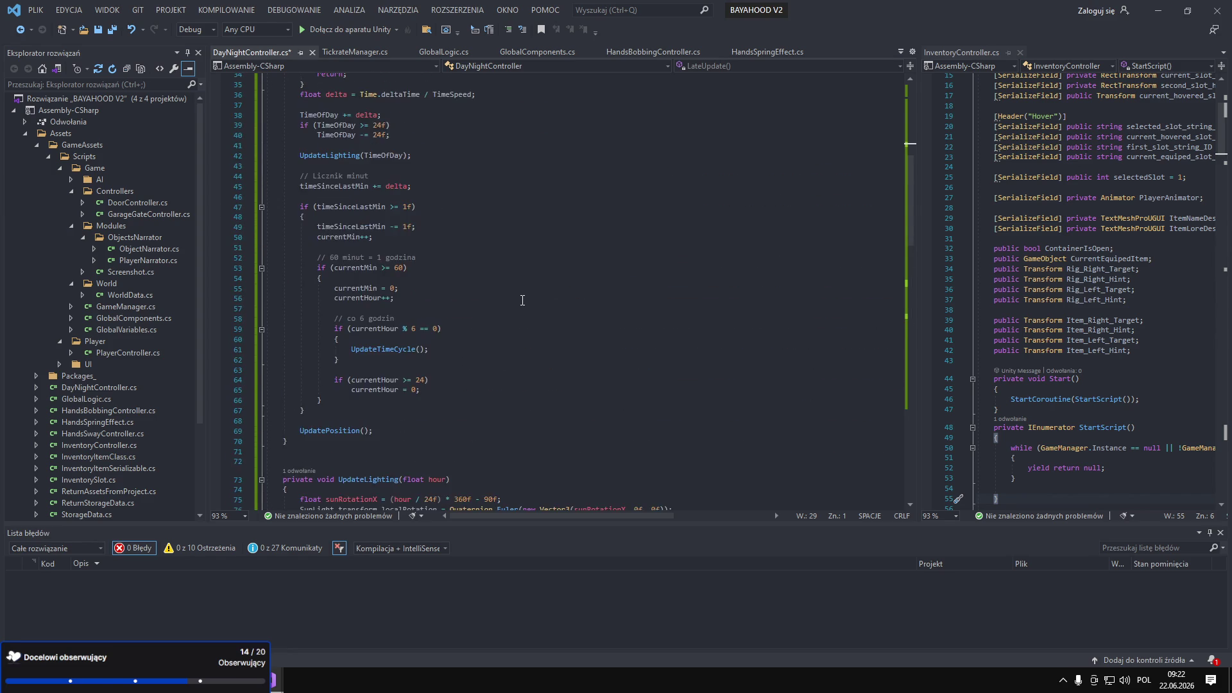
{"action": "scroll", "coordinate": [523, 300], "scroll_direction": "up", "scroll_amount": 4}
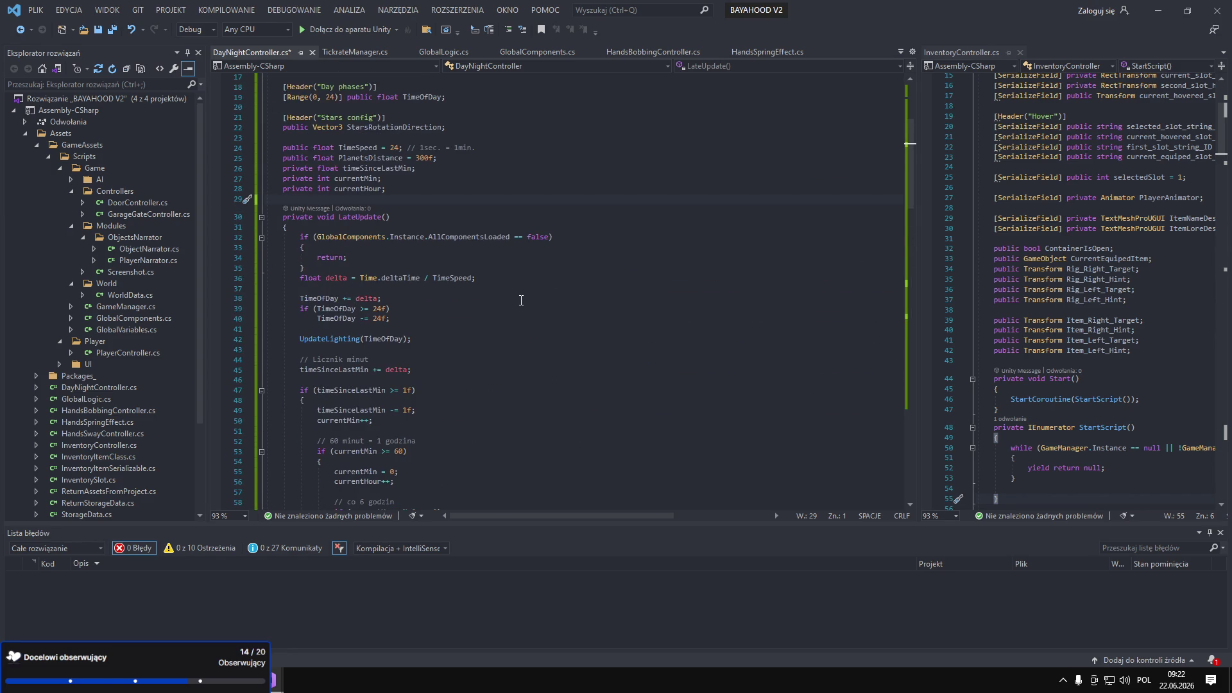
{"action": "scroll", "coordinate": [522, 300], "scroll_direction": "up", "scroll_amount": 3}
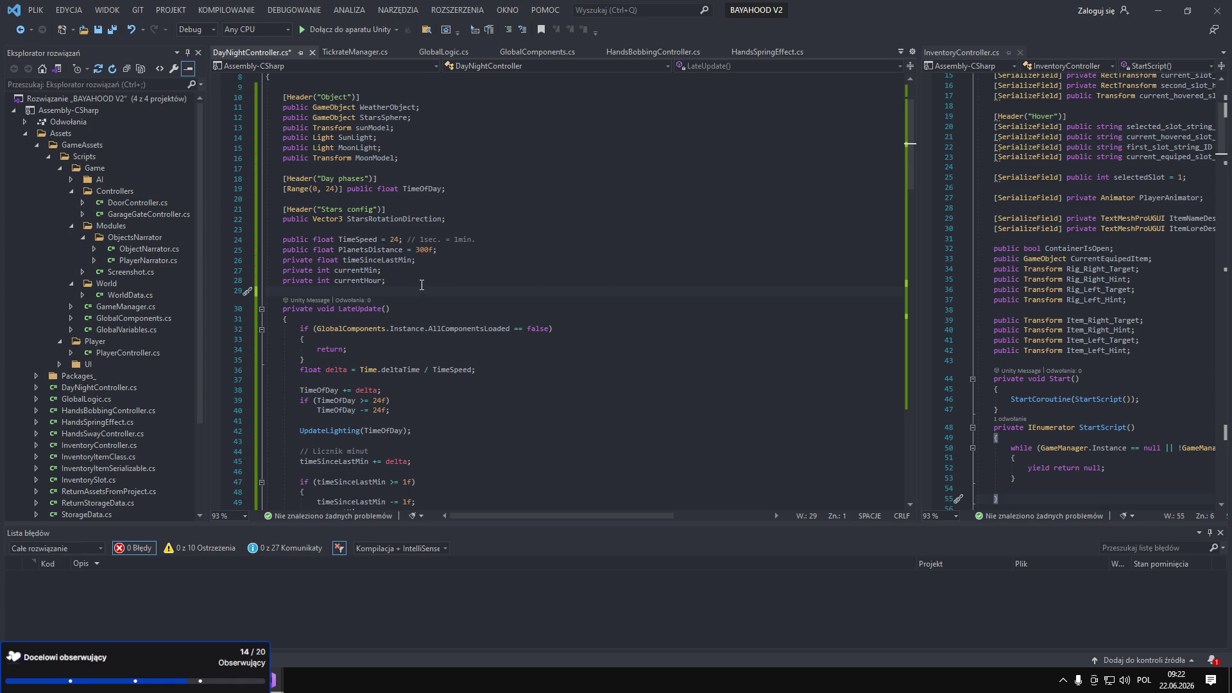
{"action": "mouse_move", "coordinate": [460, 251]}
{"action": "left_mouse_down"}
{"action": "mouse_move", "coordinate": [245, 257]}
{"action": "mouse_move", "coordinate": [478, 239]}
{"action": "left_mouse_up"}
{"action": "key", "text": "BackSpace"}
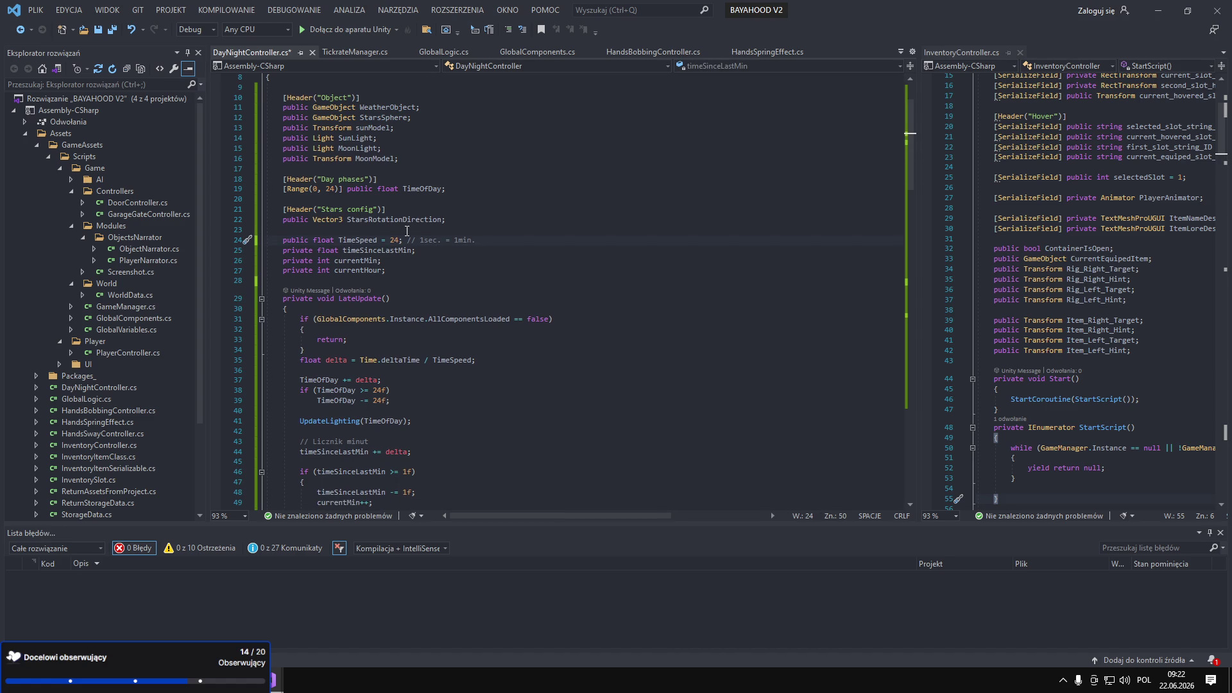
Switch back to the Unity editor with Alt+Tab.
{"action": "scroll", "coordinate": [426, 293], "scroll_direction": "down", "scroll_amount": 18}
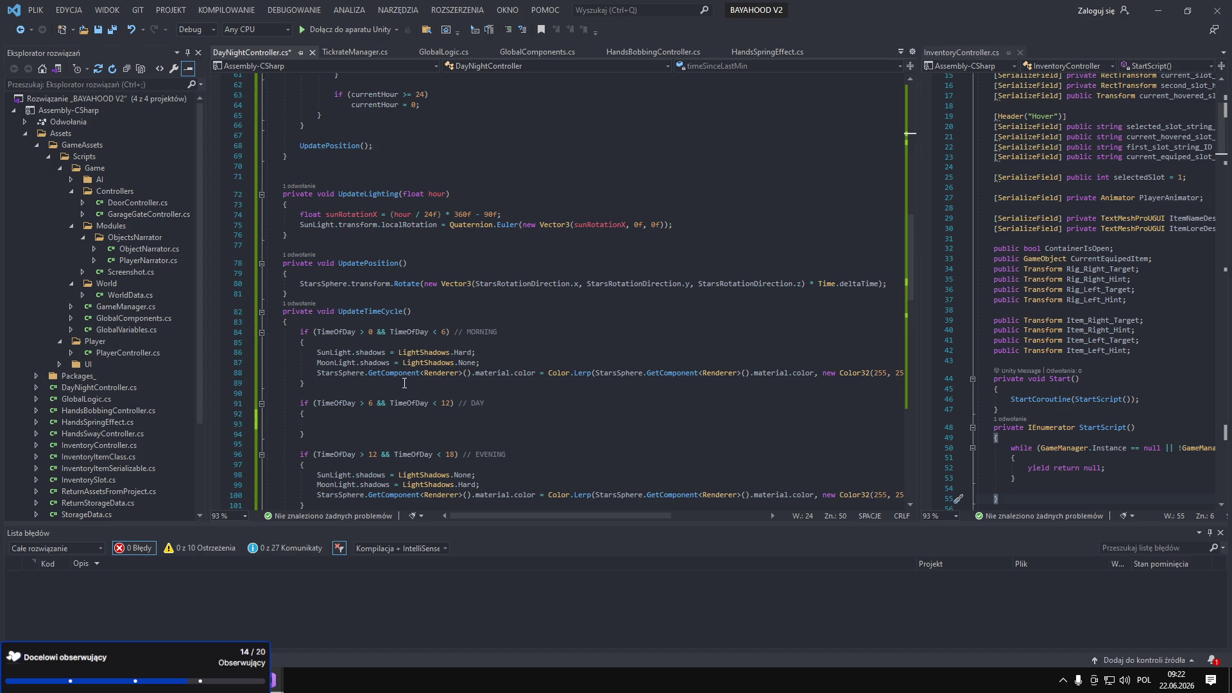
{"action": "scroll", "coordinate": [485, 367], "scroll_direction": "down", "scroll_amount": 2}
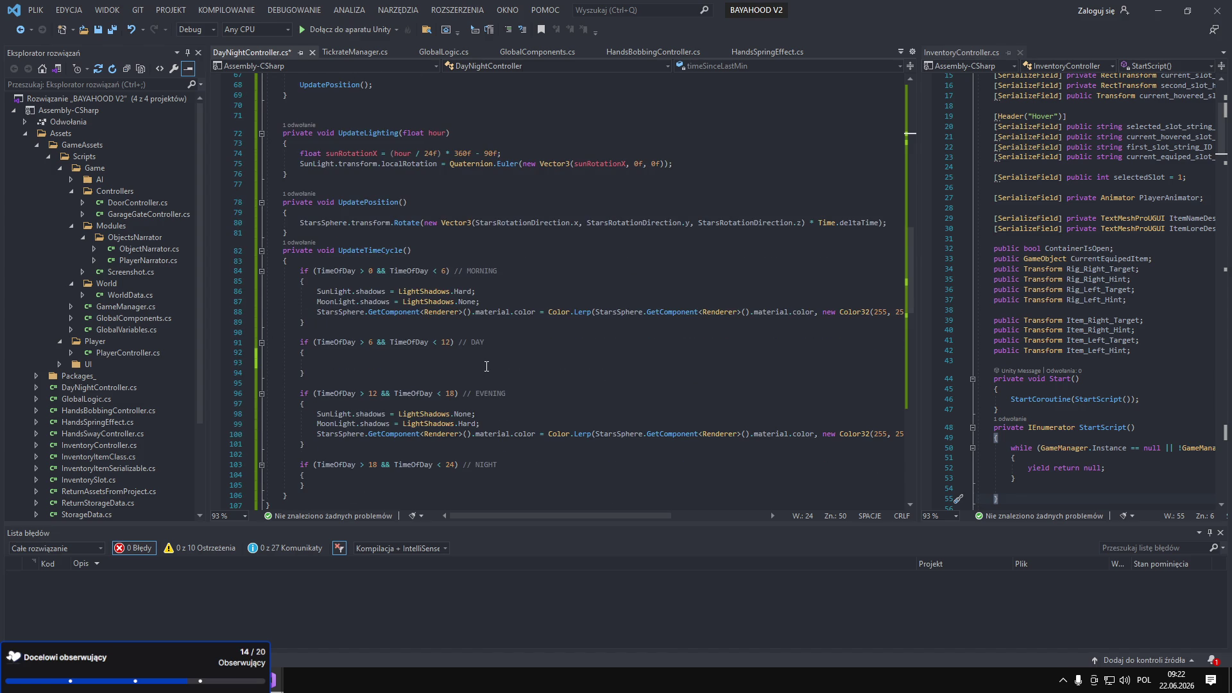
{"action": "scroll", "coordinate": [486, 366], "scroll_direction": "down", "scroll_amount": 1}
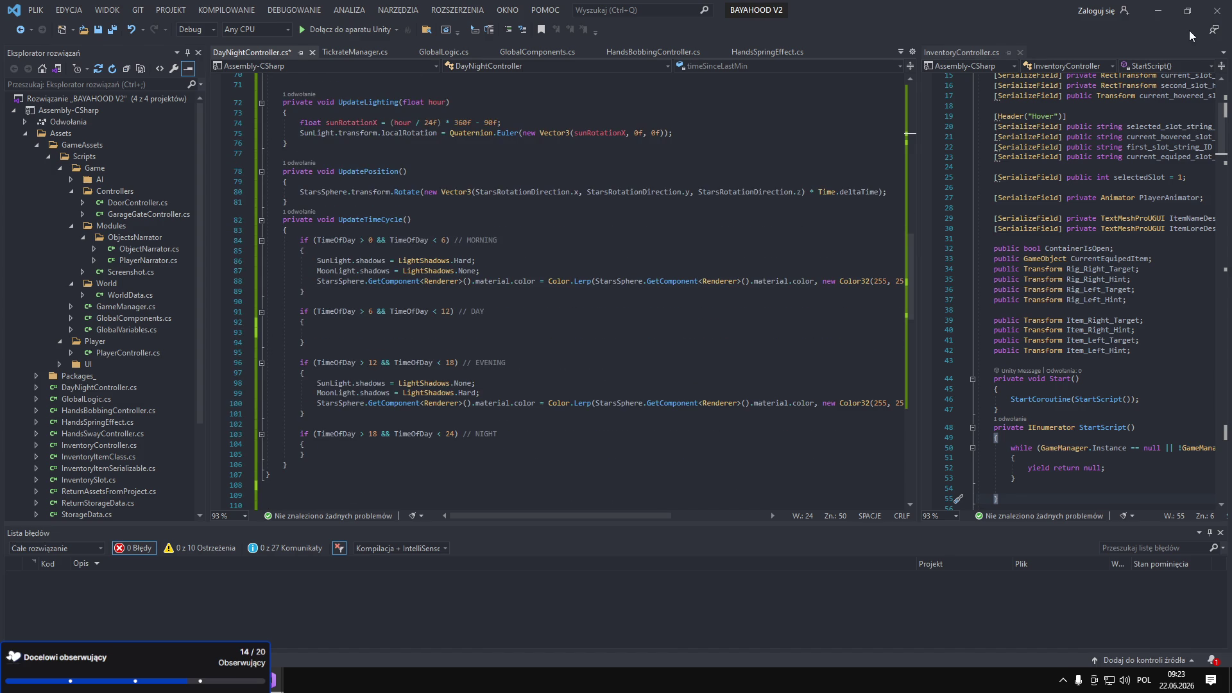
{"action": "key", "text": "alt+Tab"}
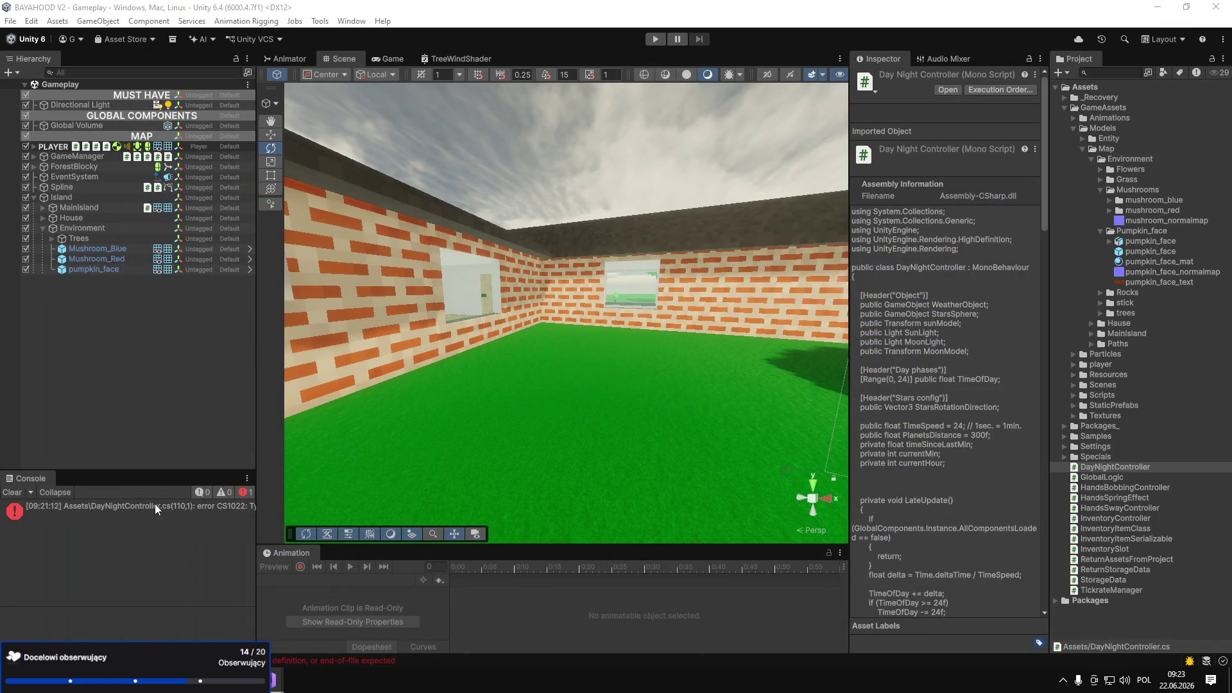
Bring Visual Studio forward, then minimise it so Unity recompiles DayNightController.
{"action": "mouse_move", "coordinate": [295, 682]}
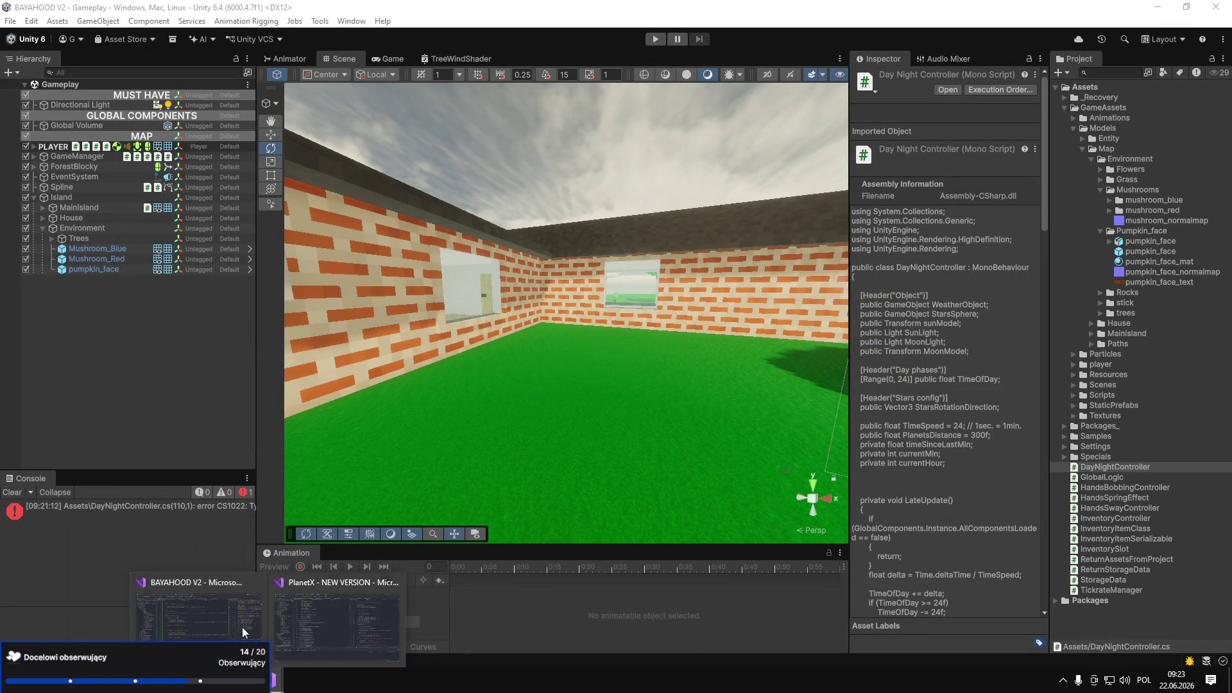
{"action": "left_click", "coordinate": [314, 565]}
{"action": "left_click", "coordinate": [1156, 18]}
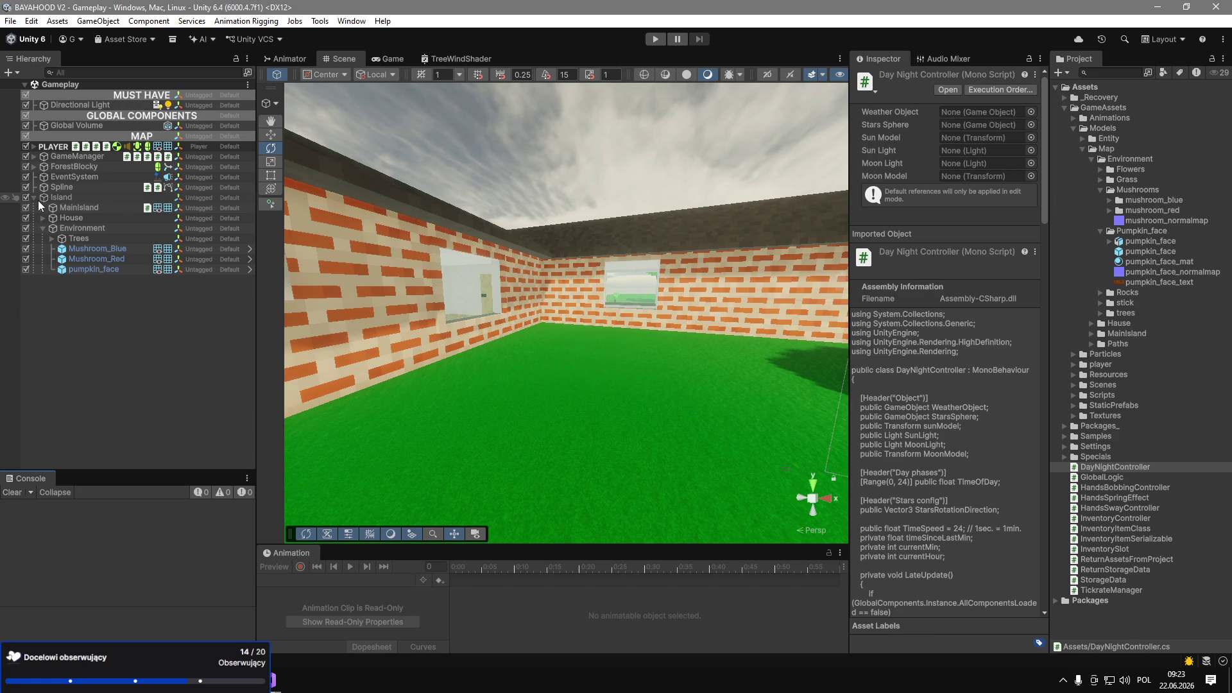
Collapse Island in the Hierarchy and rename Directional Light to DayLight.
{"action": "left_click", "coordinate": [33, 198]}
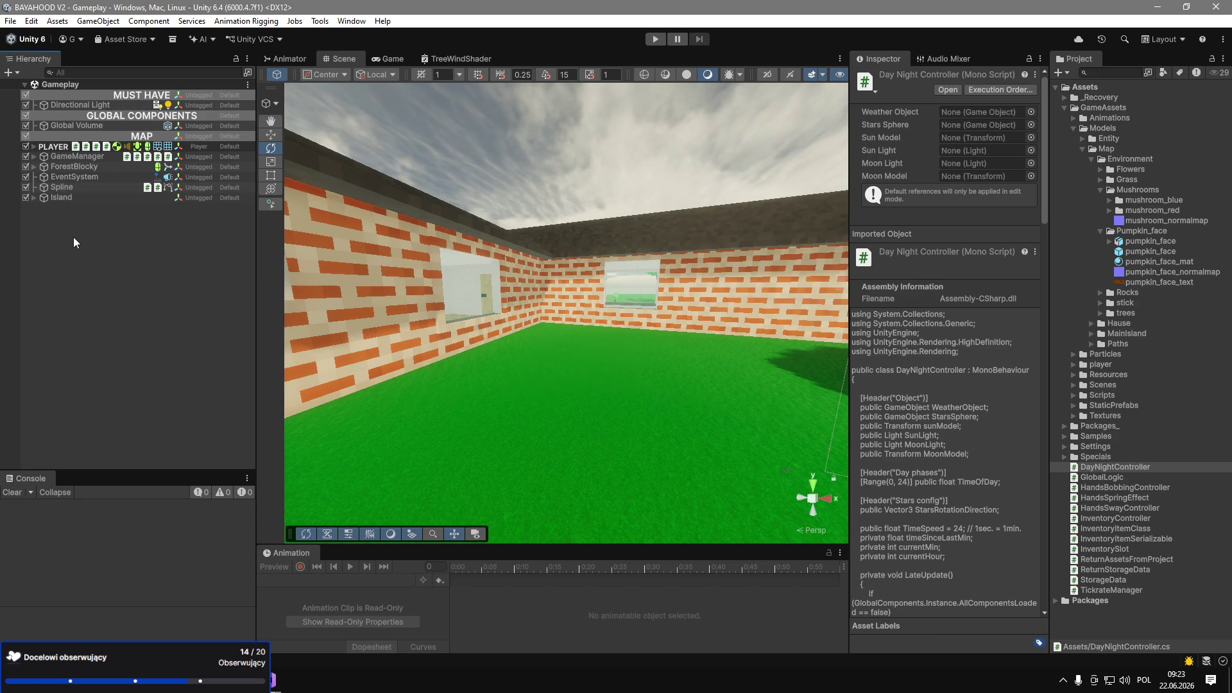
{"action": "mouse_move", "coordinate": [491, 318]}
{"action": "left_mouse_down"}
{"action": "mouse_move", "coordinate": [588, 465]}
{"action": "mouse_move", "coordinate": [482, 462]}
{"action": "left_mouse_up"}
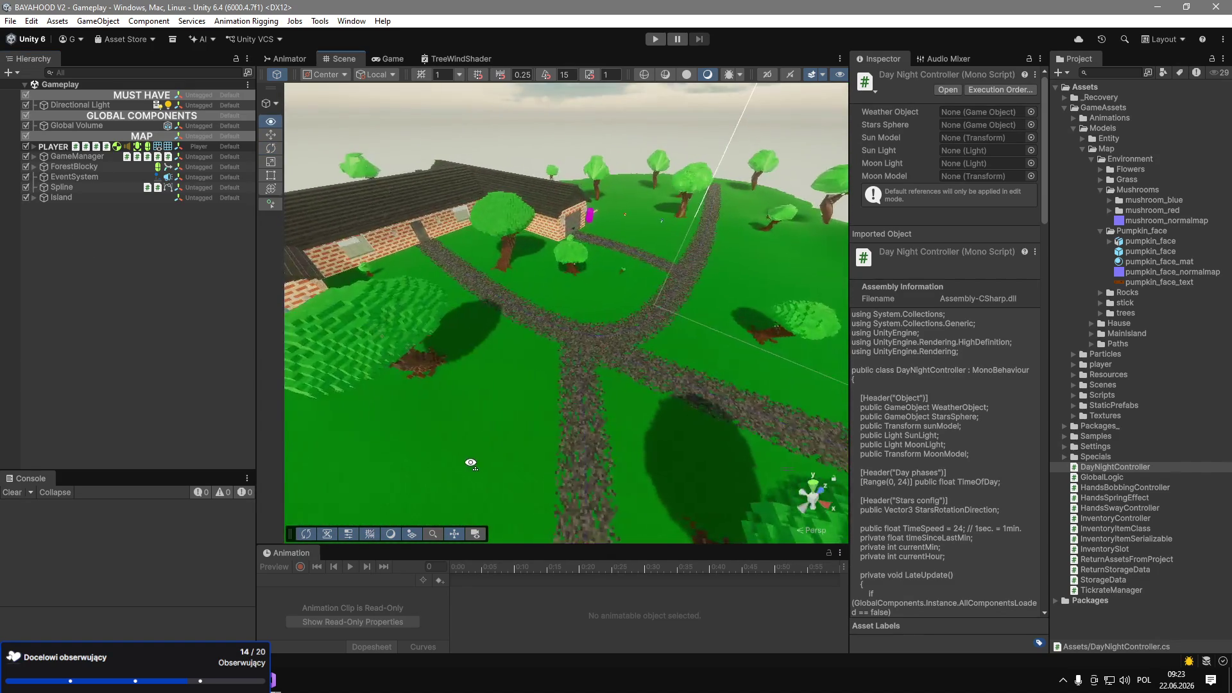
{"action": "left_click", "coordinate": [79, 105]}
{"action": "type", "text": "DayLight"}
{"action": "key", "text": "Return"}
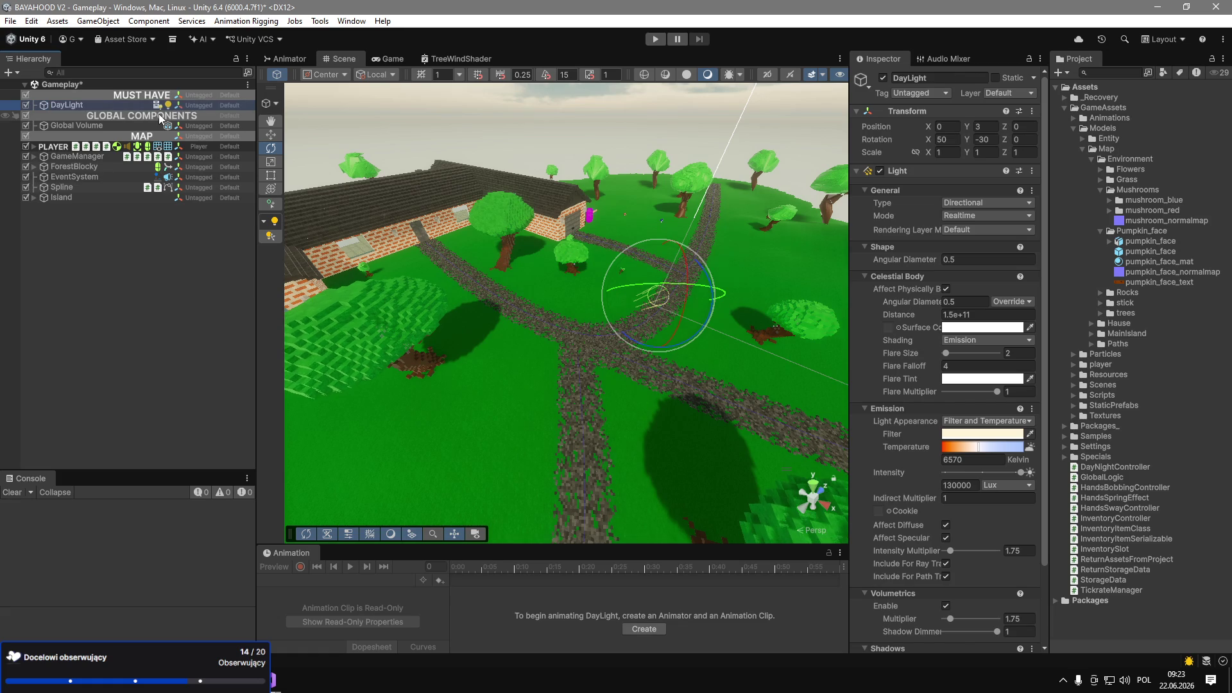
Add a MoonLight directional light under DayLight with Y rotation 180.
{"action": "right_click", "coordinate": [64, 106]}
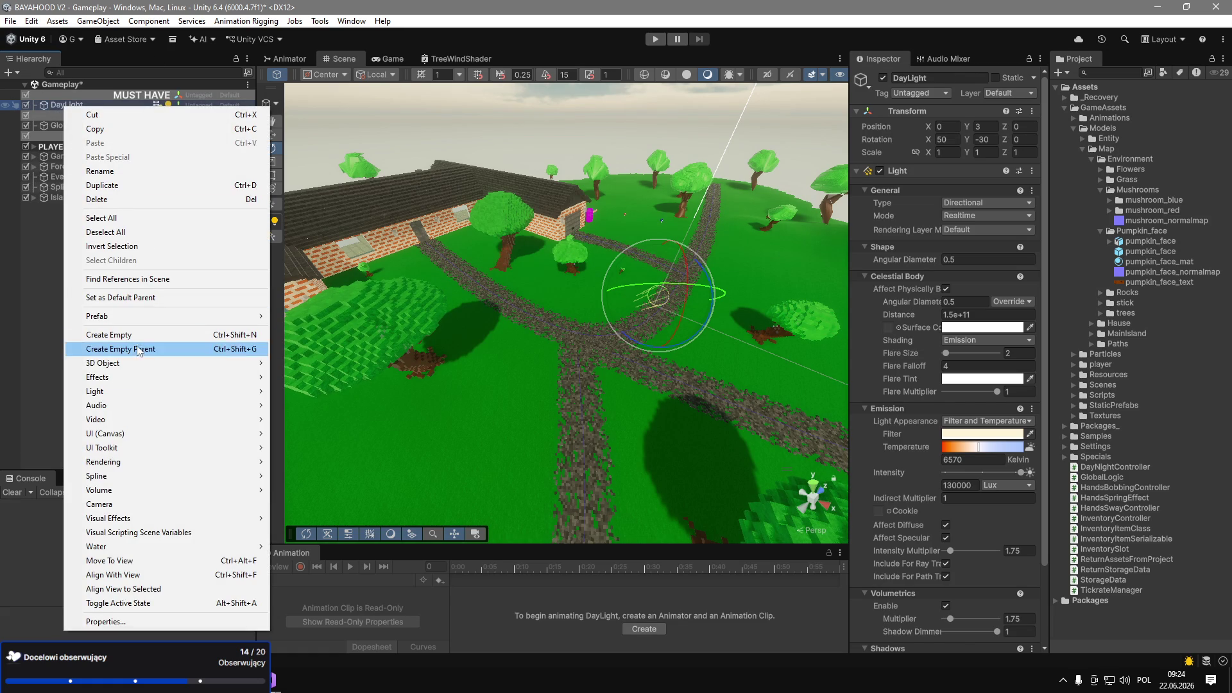
{"action": "mouse_move", "coordinate": [144, 391]}
{"action": "left_click", "coordinate": [370, 392]}
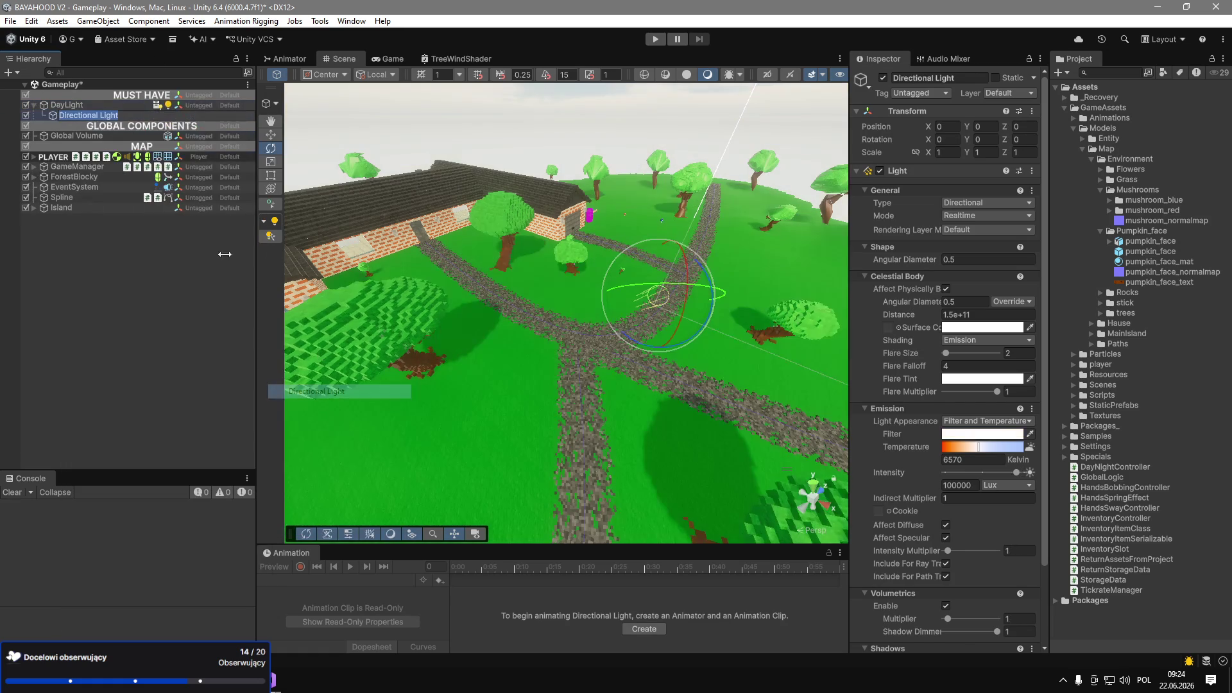
{"action": "type", "text": "MoonLight"}
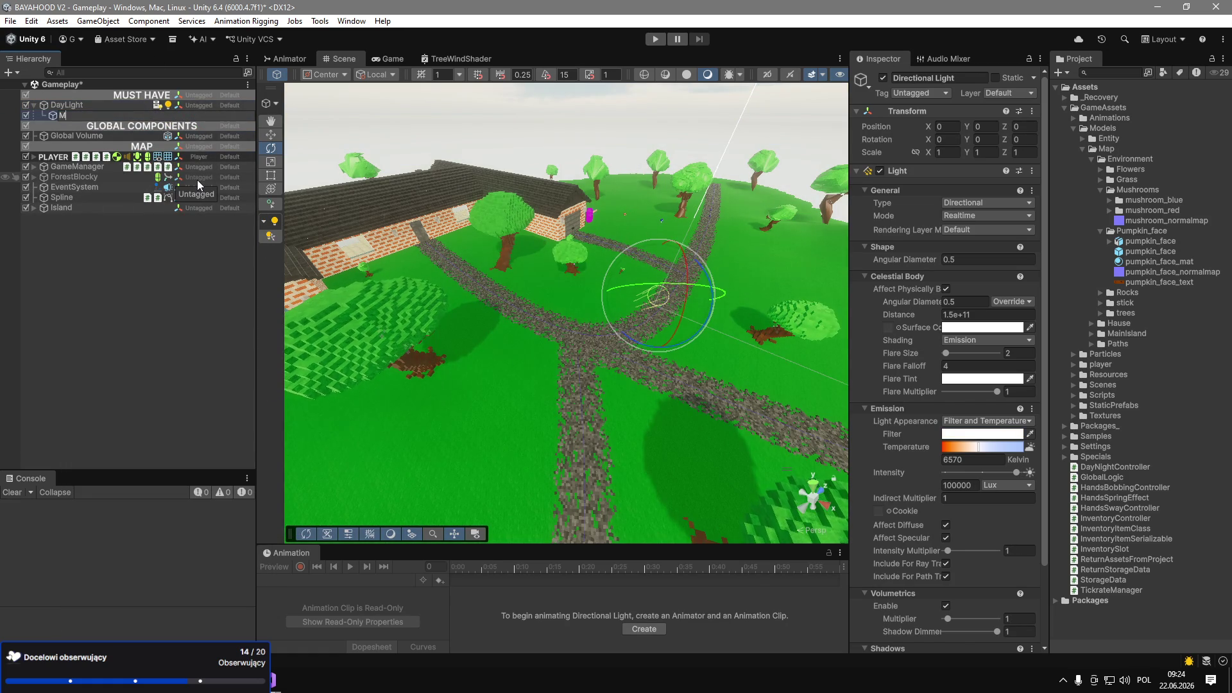
{"action": "key", "text": "Return"}
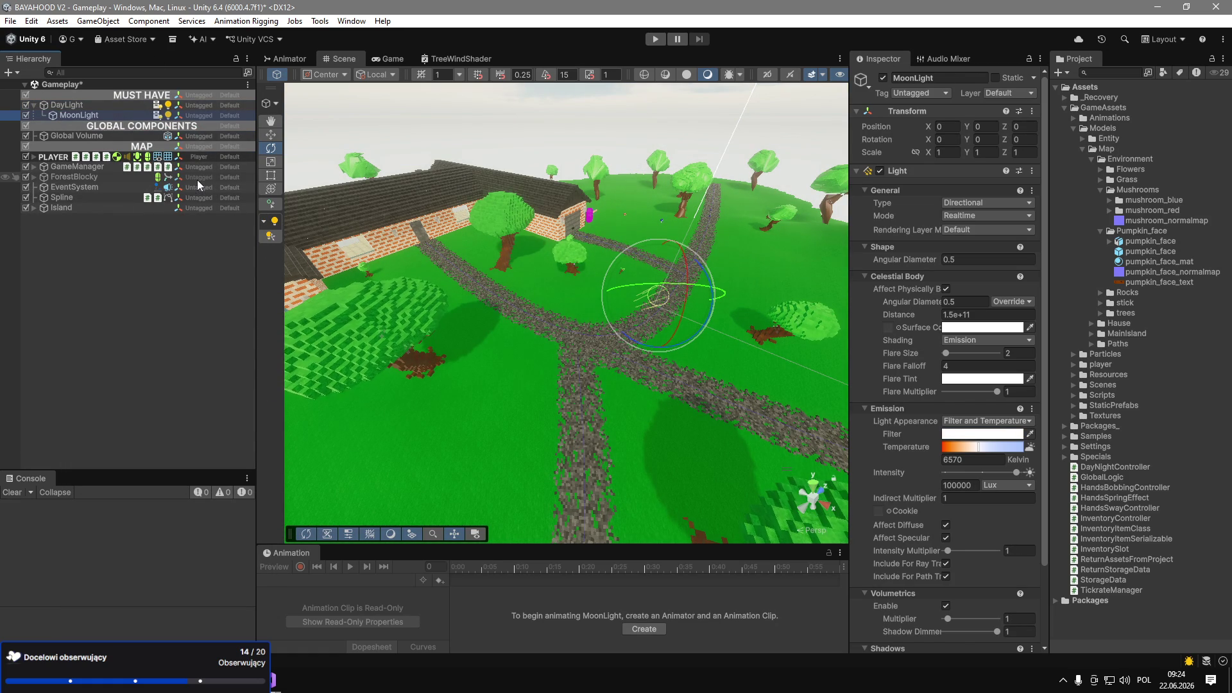
{"action": "left_click", "coordinate": [986, 139]}
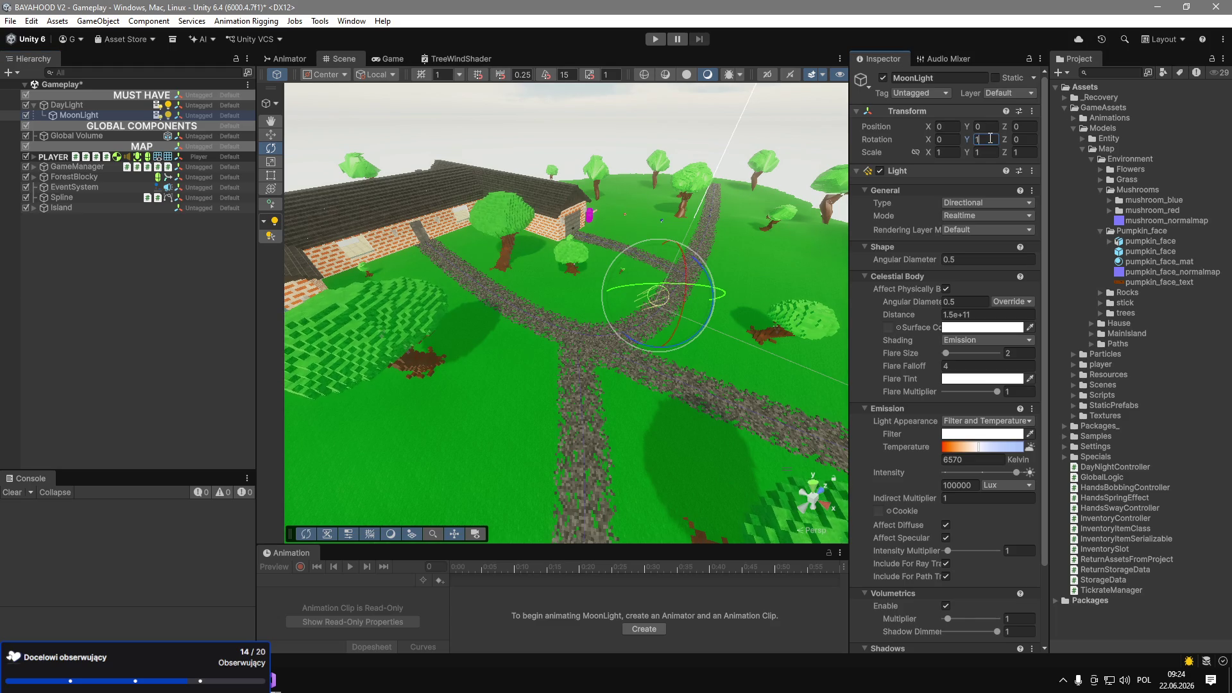
{"action": "type", "text": "180"}
{"action": "left_click", "coordinate": [93, 107]}
Rotate DayLight to about X -50, Y 153 and lower MoonLight's intensity to ~2437.7 lux.
{"action": "left_click", "coordinate": [77, 115]}
{"action": "key", "text": "ctrl+z"}
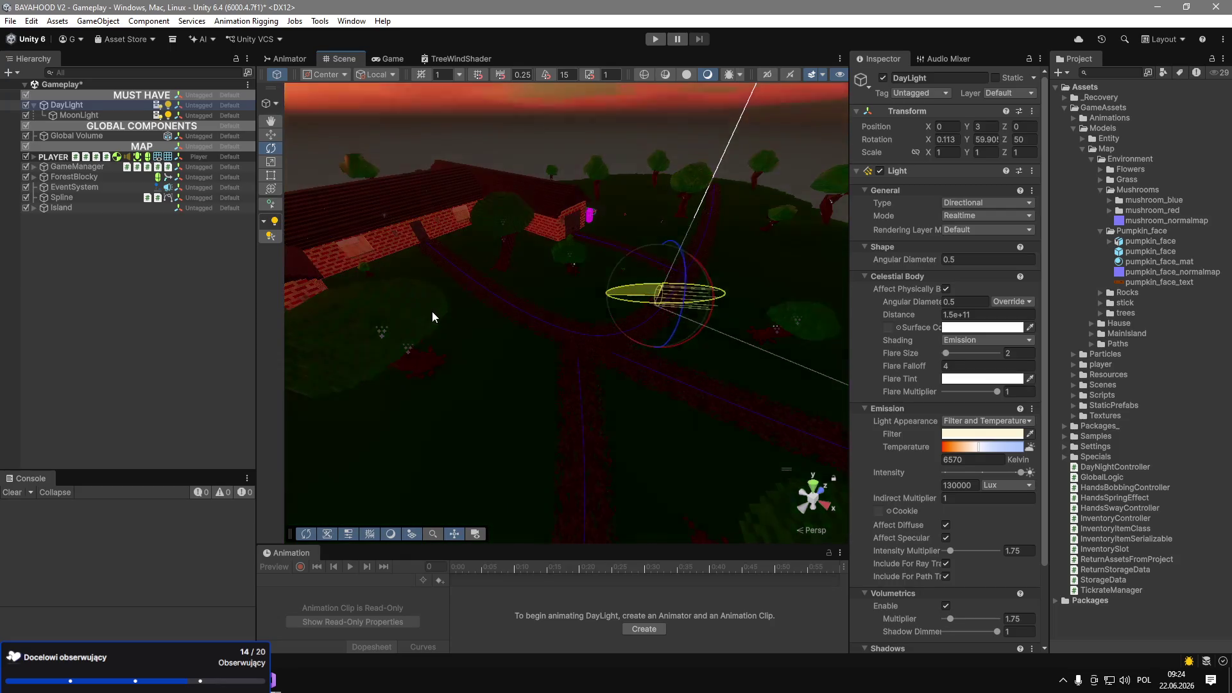
{"action": "key", "text": "ctrl+z"}
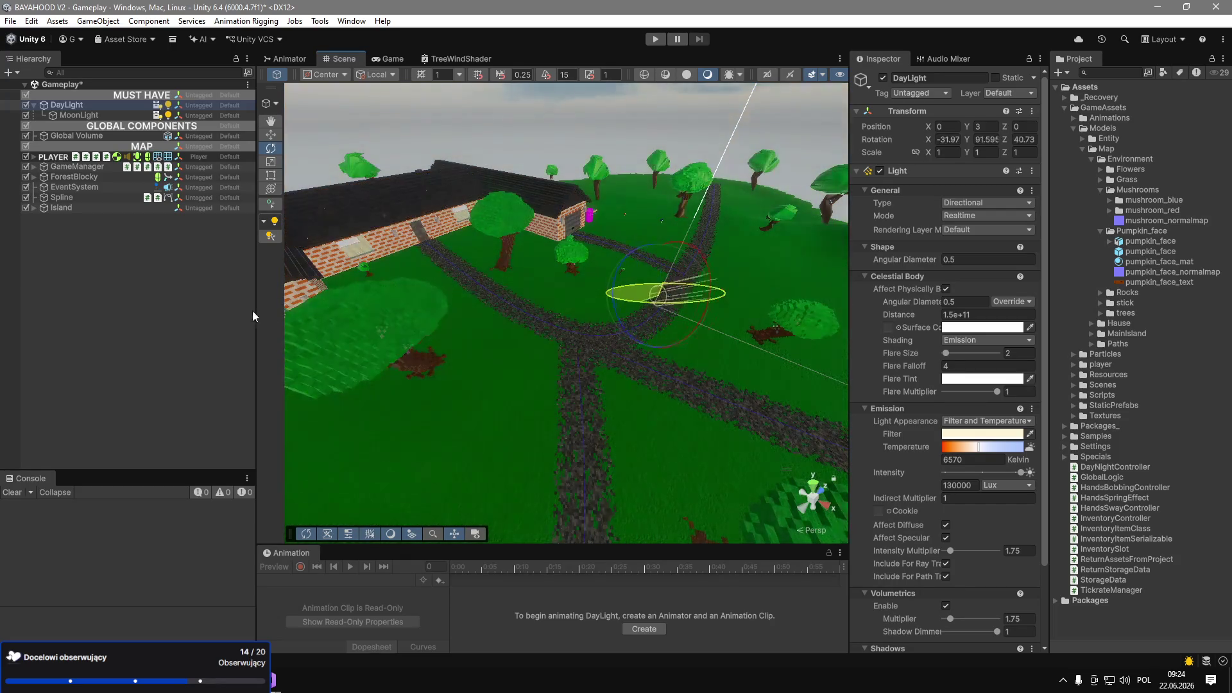
{"action": "mouse_move", "coordinate": [372, 343]}
{"action": "left_mouse_down"}
{"action": "mouse_move", "coordinate": [825, 62]}
{"action": "mouse_move", "coordinate": [867, 348]}
{"action": "left_mouse_up"}
{"action": "left_click", "coordinate": [965, 447]}
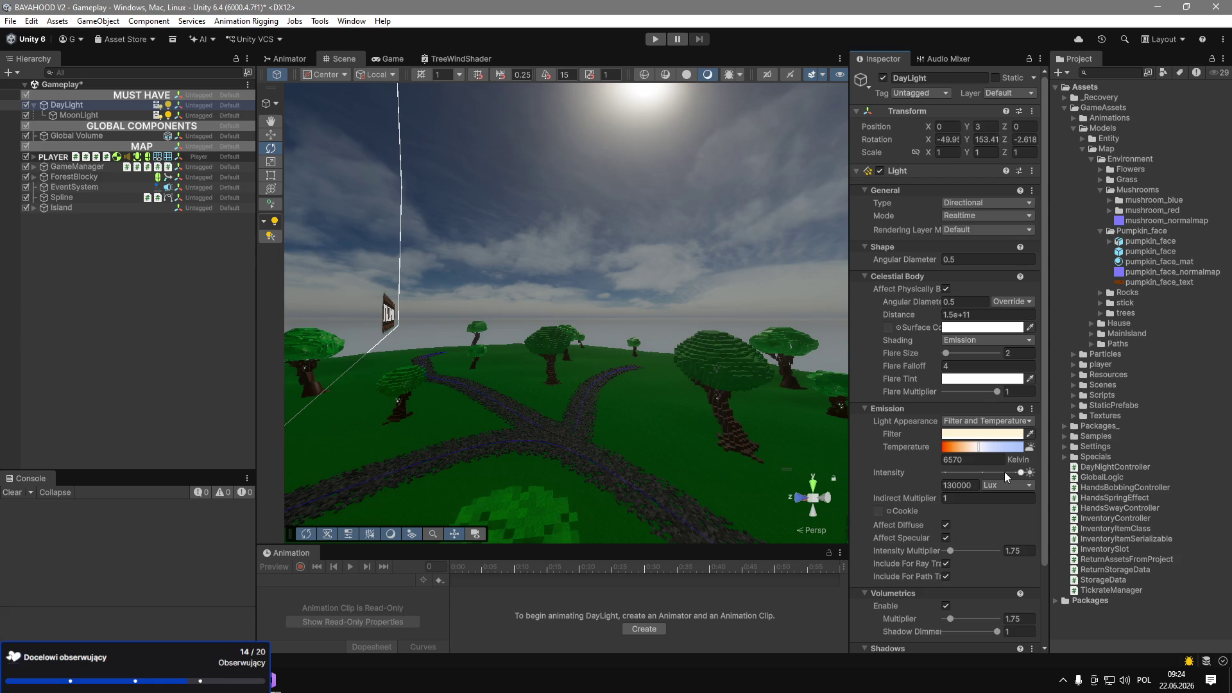
{"action": "left_click", "coordinate": [79, 115]}
{"action": "mouse_move", "coordinate": [963, 473]}
{"action": "left_mouse_down"}
{"action": "mouse_move", "coordinate": [978, 475]}
{"action": "mouse_move", "coordinate": [958, 477]}
{"action": "left_mouse_up"}
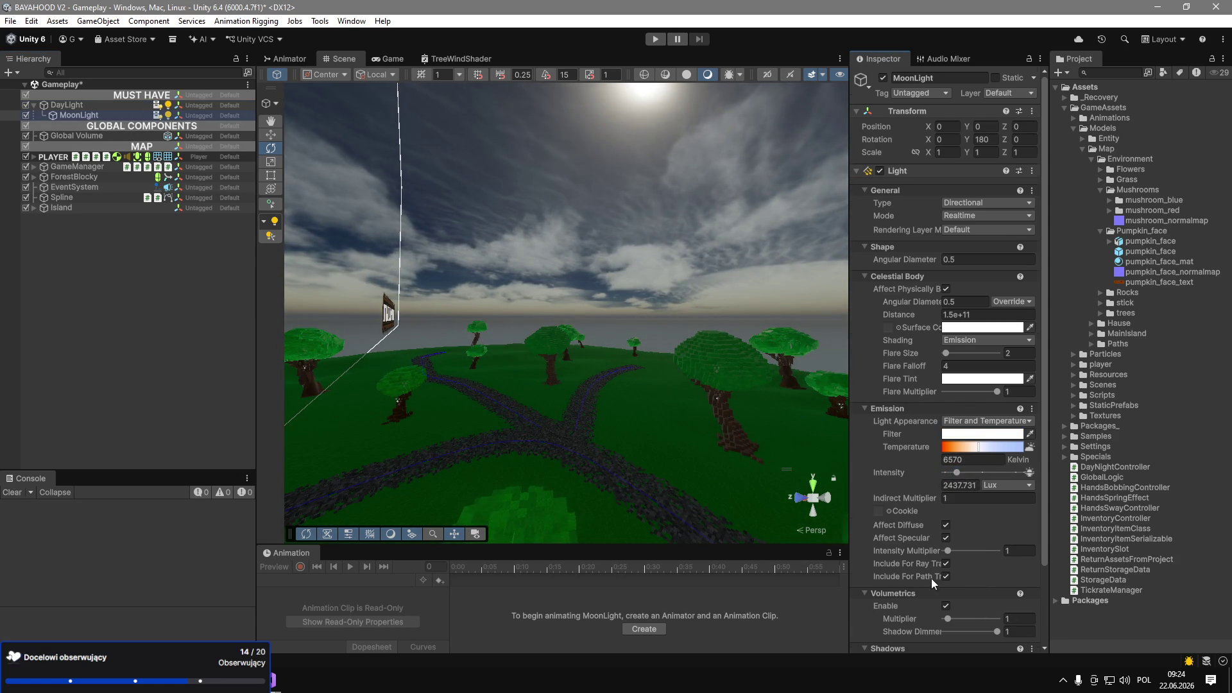
Widen the Inspector and set the MoonLight's Indirect Multiplier to 0.
{"action": "scroll", "coordinate": [932, 580], "scroll_direction": "down", "scroll_amount": 3}
{"action": "mouse_move", "coordinate": [798, 538]}
{"action": "left_mouse_down"}
{"action": "mouse_move", "coordinate": [495, 475]}
{"action": "mouse_move", "coordinate": [457, 490]}
{"action": "mouse_move", "coordinate": [579, 319]}
{"action": "mouse_move", "coordinate": [510, 377]}
{"action": "left_mouse_up"}
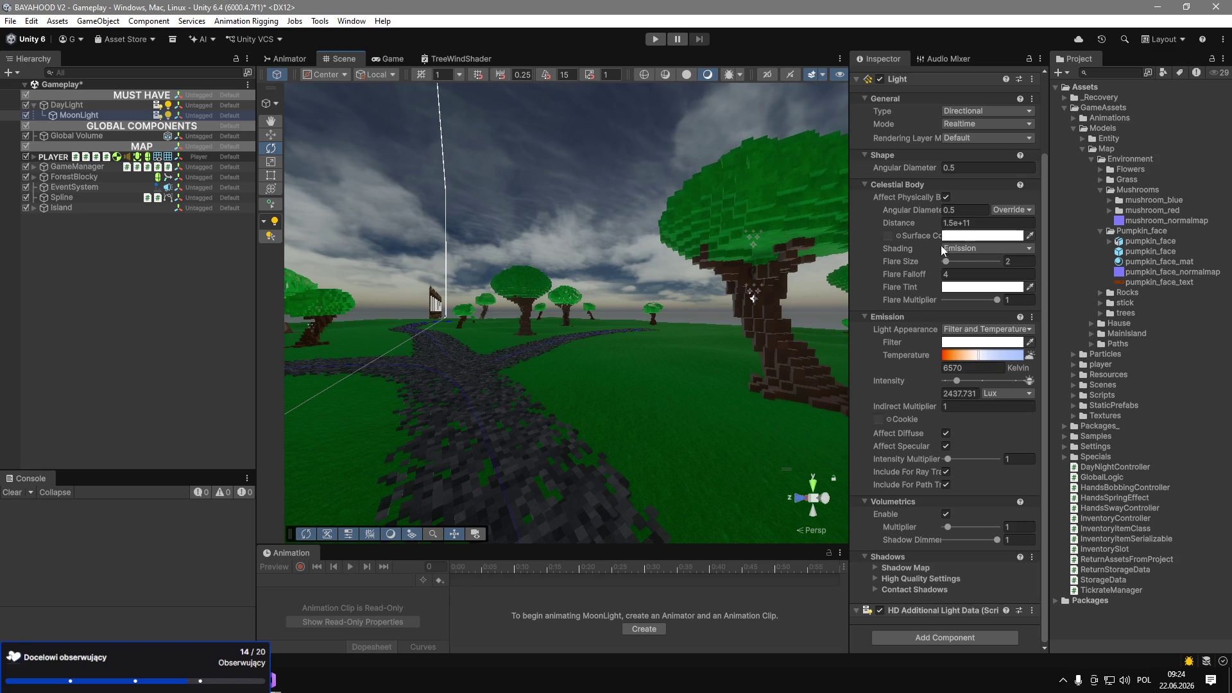
{"action": "left_click_drag", "start_coordinate": [850, 241], "coordinate": [768, 240]}
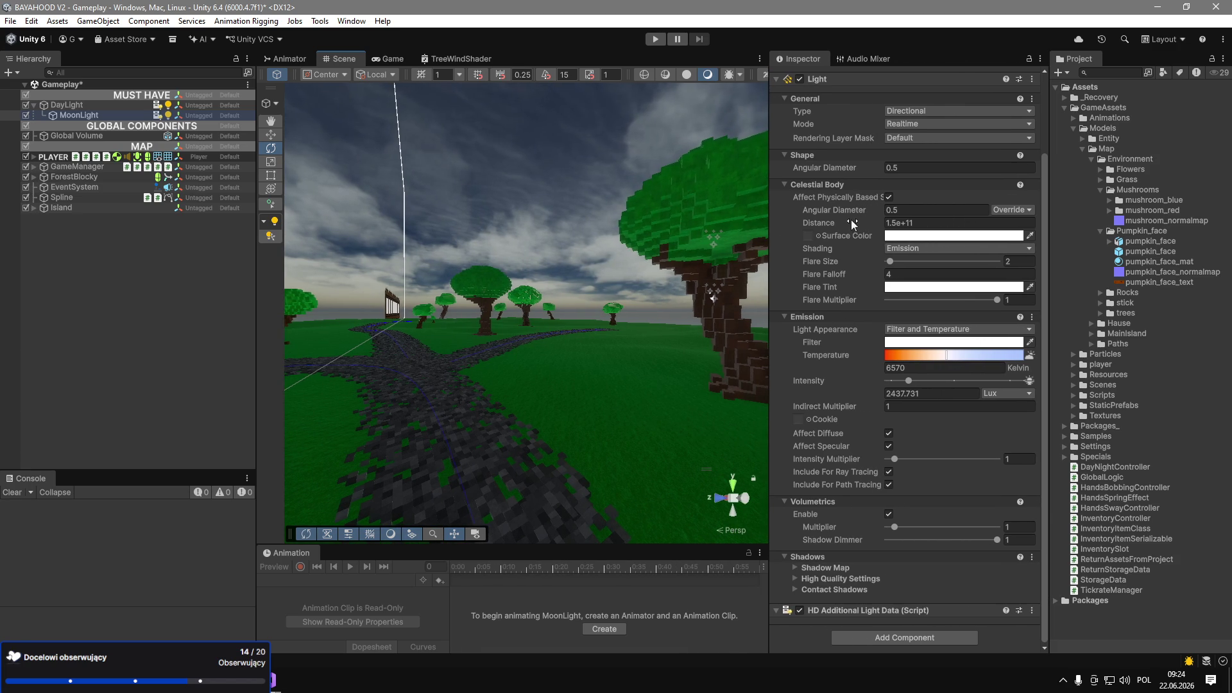
{"action": "left_click", "coordinate": [849, 276]}
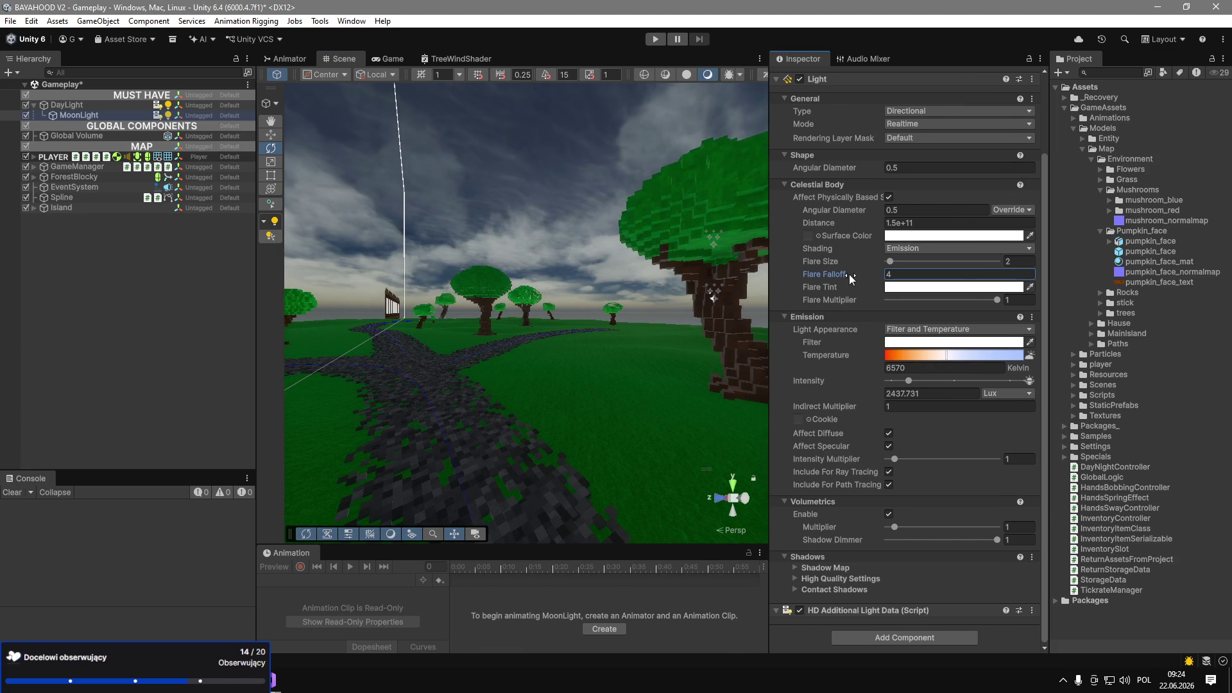
{"action": "left_click_drag", "start_coordinate": [861, 406], "coordinate": [846, 410]}
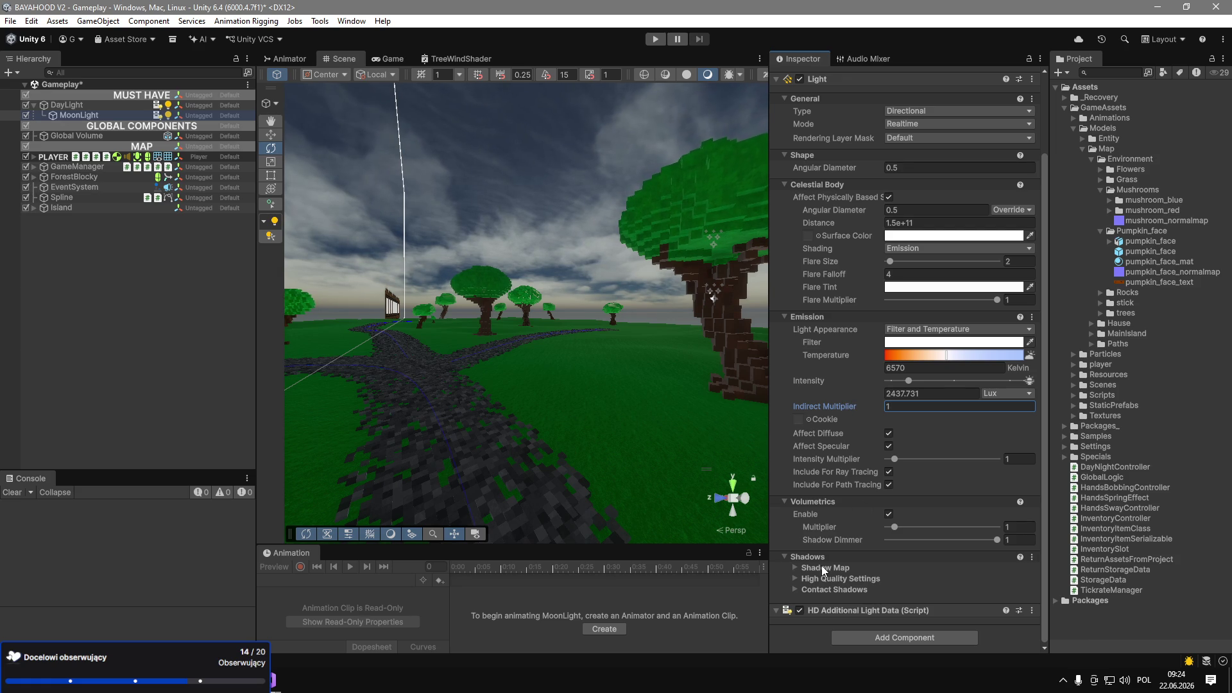
Raise DayLight's Intensity Multiplier to about 5.21, undo a zero-intensity test, and check the sky.
{"action": "left_click", "coordinate": [87, 106]}
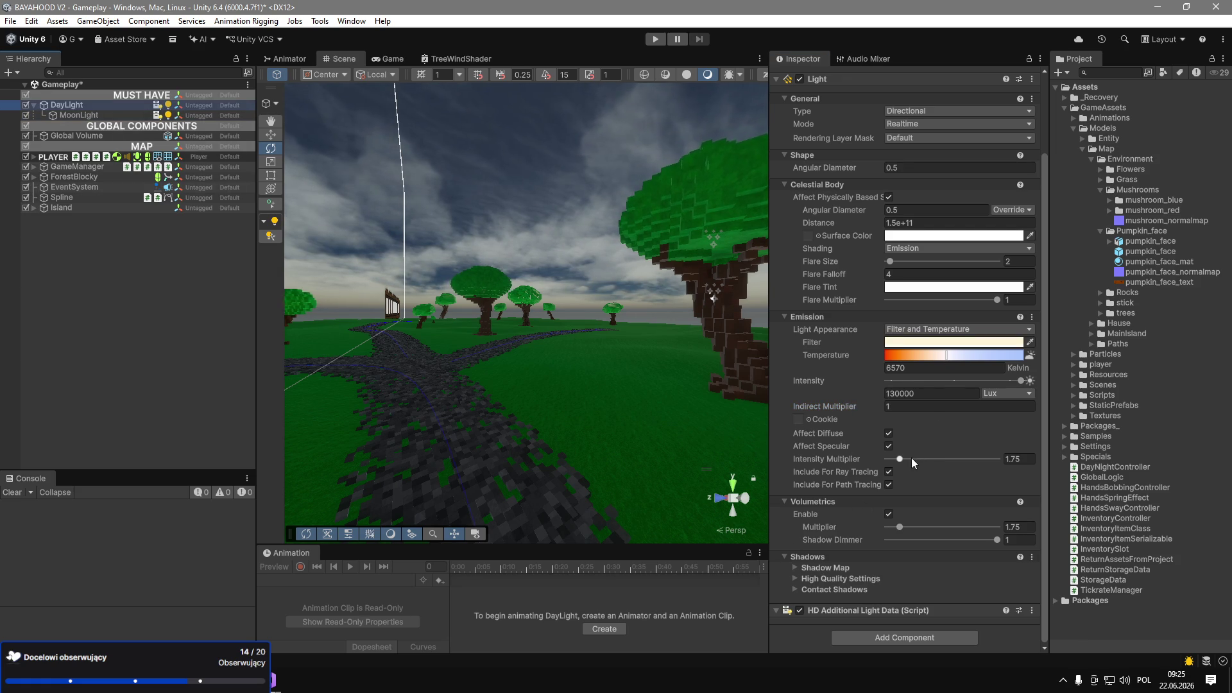
{"action": "left_click_drag", "start_coordinate": [898, 461], "coordinate": [932, 467]}
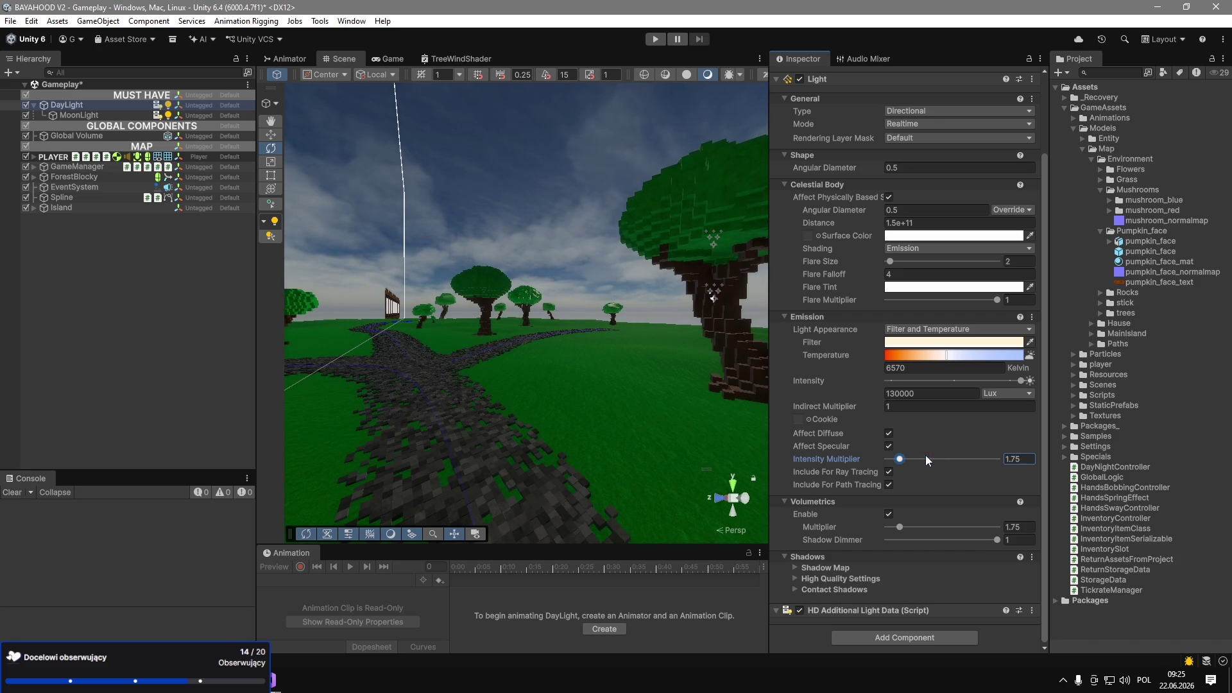
{"action": "left_click_drag", "start_coordinate": [904, 387], "coordinate": [845, 381]}
{"action": "key", "text": "ctrl+z"}
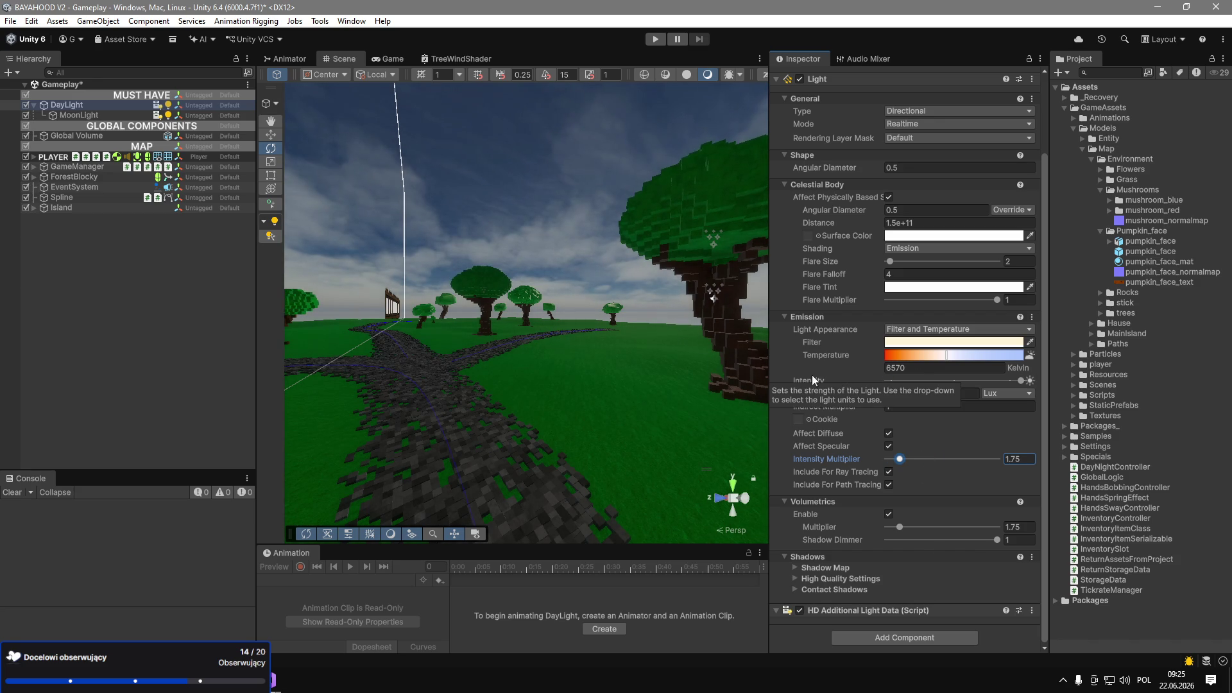
{"action": "left_click", "coordinate": [79, 114]}
{"action": "mouse_move", "coordinate": [586, 275]}
{"action": "left_mouse_down"}
{"action": "mouse_move", "coordinate": [562, 109]}
{"action": "mouse_move", "coordinate": [554, 134]}
{"action": "left_mouse_up"}
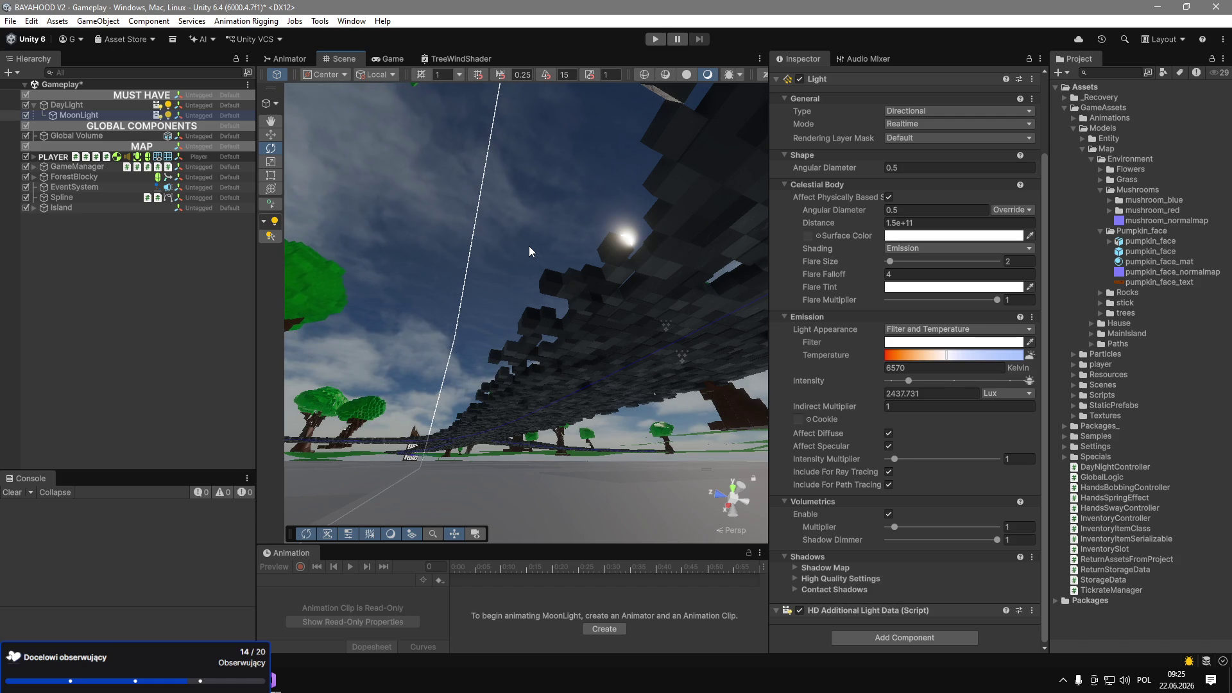
{"action": "mouse_move", "coordinate": [528, 245]}
{"action": "left_mouse_down"}
{"action": "mouse_move", "coordinate": [510, 186]}
{"action": "mouse_move", "coordinate": [508, 511]}
{"action": "mouse_move", "coordinate": [468, 344]}
{"action": "mouse_move", "coordinate": [412, 429]}
{"action": "mouse_move", "coordinate": [450, 359]}
{"action": "left_mouse_up"}
{"action": "scroll", "coordinate": [900, 314], "scroll_direction": "up", "scroll_amount": 3}
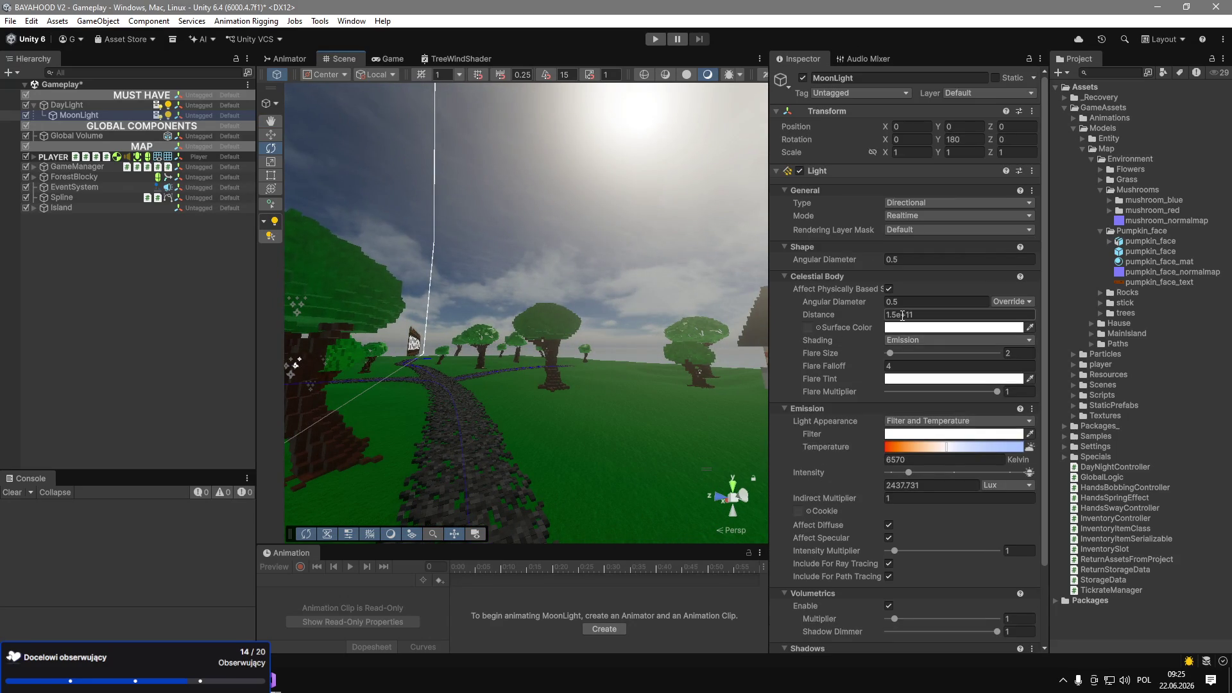
Expand DayLight's Shadow Map, High Quality and Contact Shadows settings, comparing with MoonLight.
{"action": "left_click", "coordinate": [95, 106]}
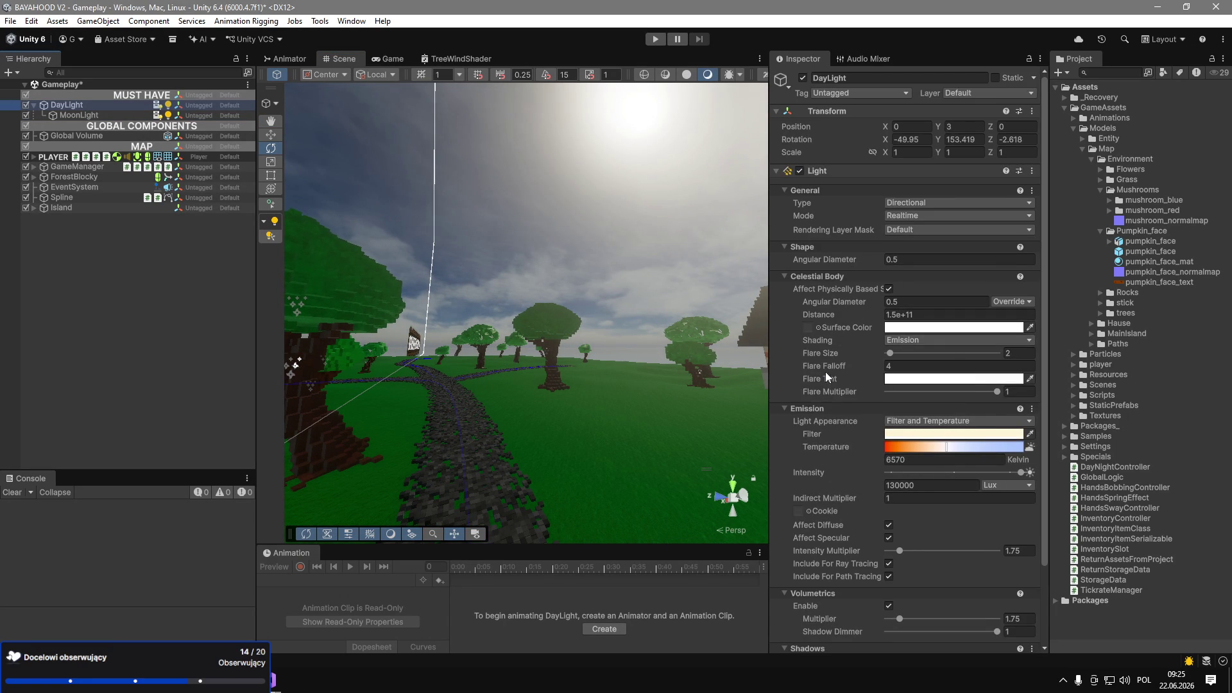
{"action": "scroll", "coordinate": [825, 371], "scroll_direction": "down", "scroll_amount": 3}
{"action": "left_click", "coordinate": [828, 567]}
{"action": "scroll", "coordinate": [837, 570], "scroll_direction": "down", "scroll_amount": 4}
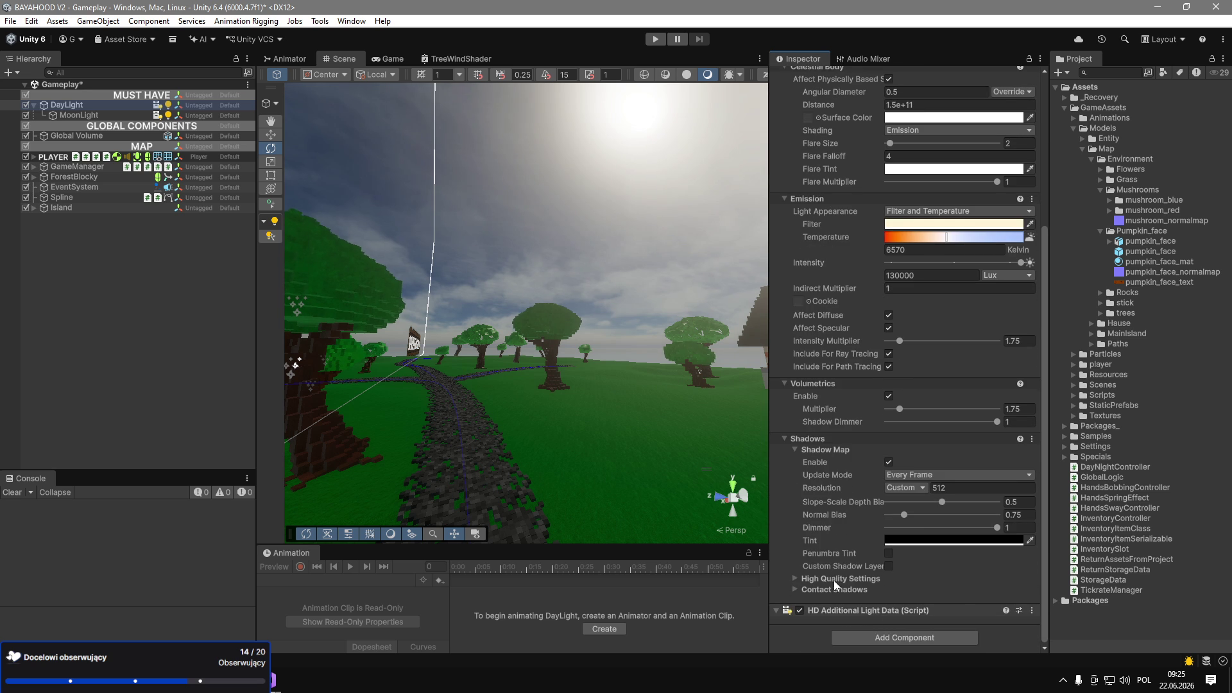
{"action": "left_click", "coordinate": [833, 580]}
{"action": "scroll", "coordinate": [830, 592], "scroll_direction": "down", "scroll_amount": 4}
{"action": "left_click", "coordinate": [830, 591]}
{"action": "scroll", "coordinate": [872, 587], "scroll_direction": "down", "scroll_amount": 1}
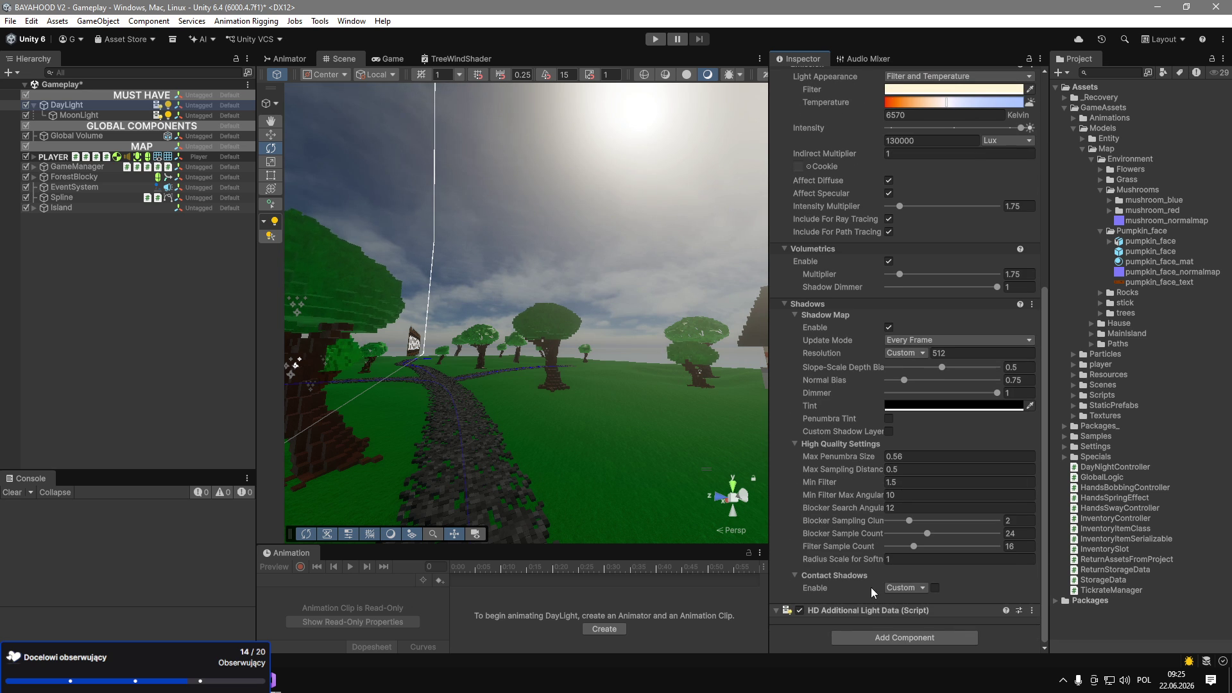
{"action": "left_click", "coordinate": [121, 115]}
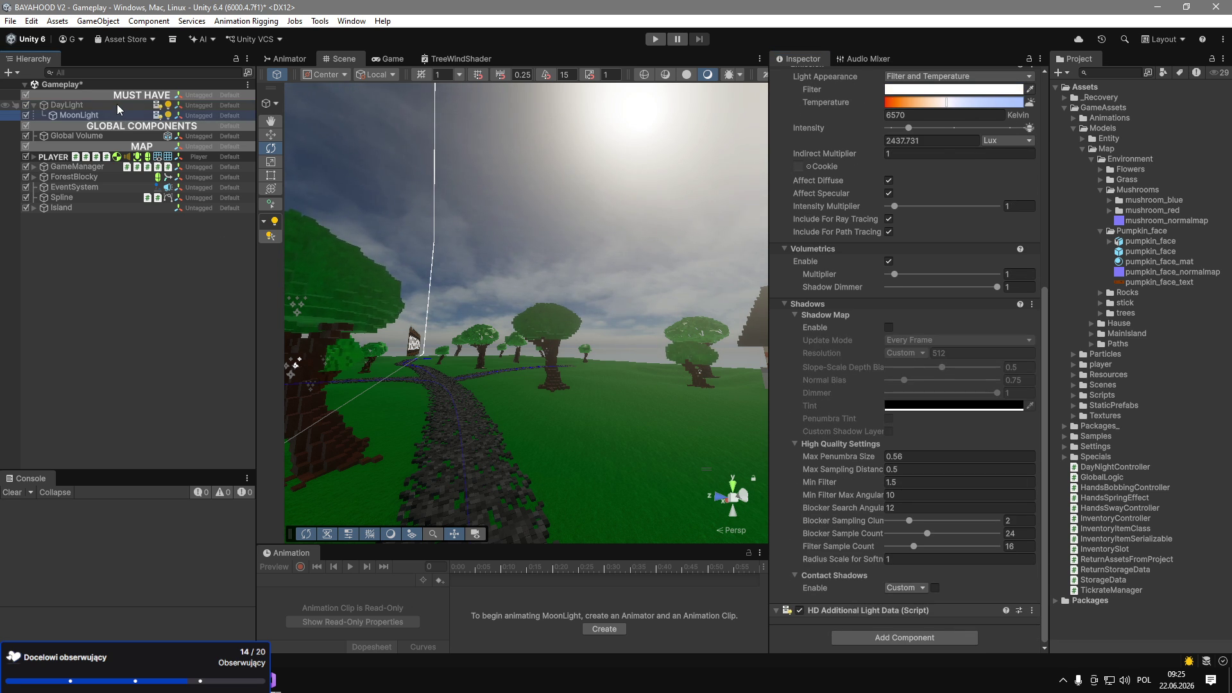
{"action": "left_click", "coordinate": [117, 104]}
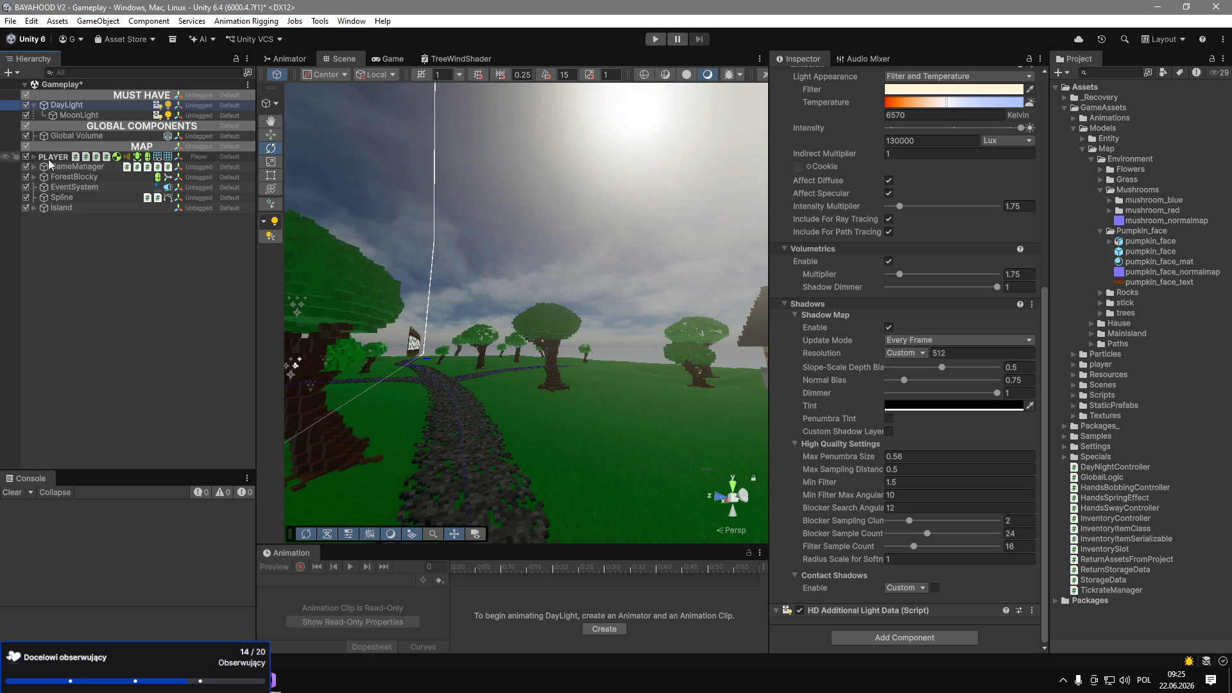
On the Global Volume, test the cloud layer and Physically Based Sky toggles and disable SSAO.
{"action": "left_click", "coordinate": [61, 136]}
{"action": "scroll", "coordinate": [907, 308], "scroll_direction": "up", "scroll_amount": 10}
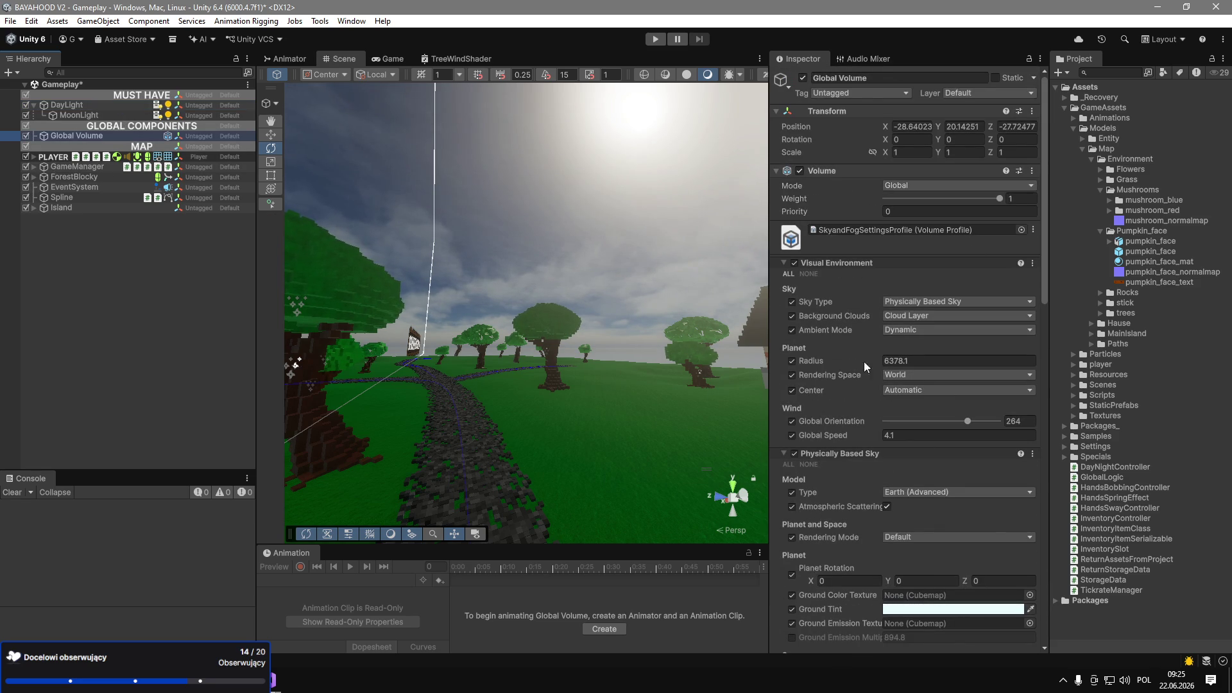
{"action": "scroll", "coordinate": [876, 448], "scroll_direction": "down", "scroll_amount": 5}
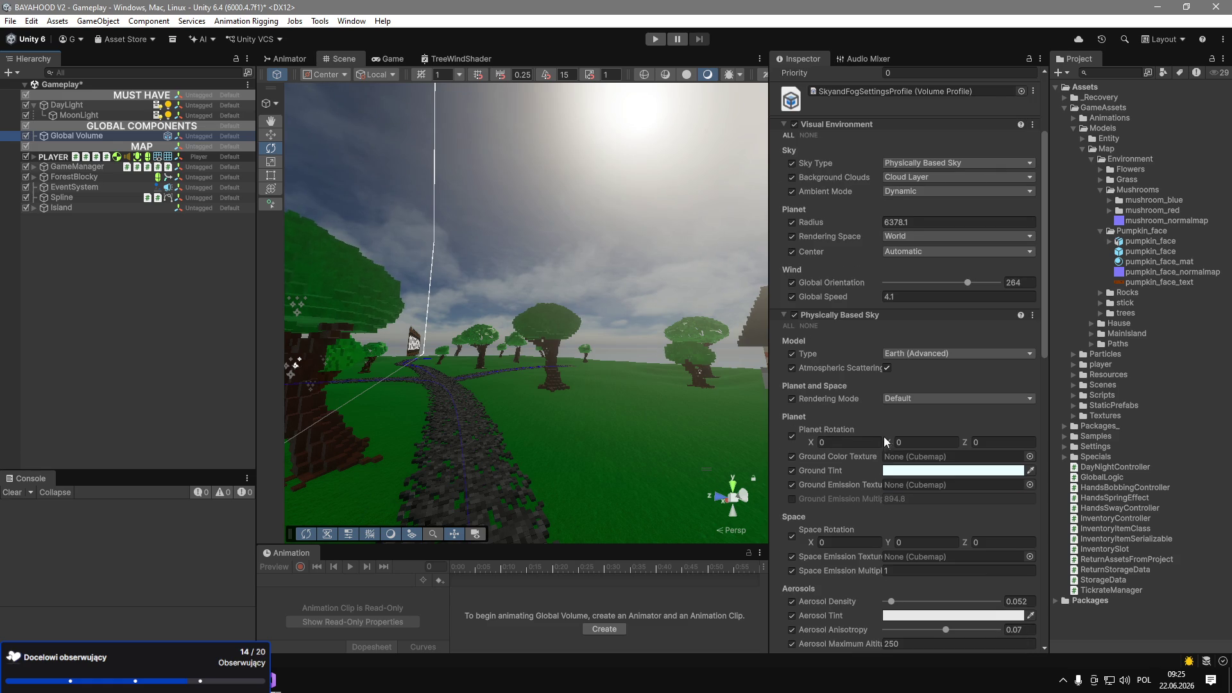
{"action": "scroll", "coordinate": [869, 493], "scroll_direction": "down", "scroll_amount": 10}
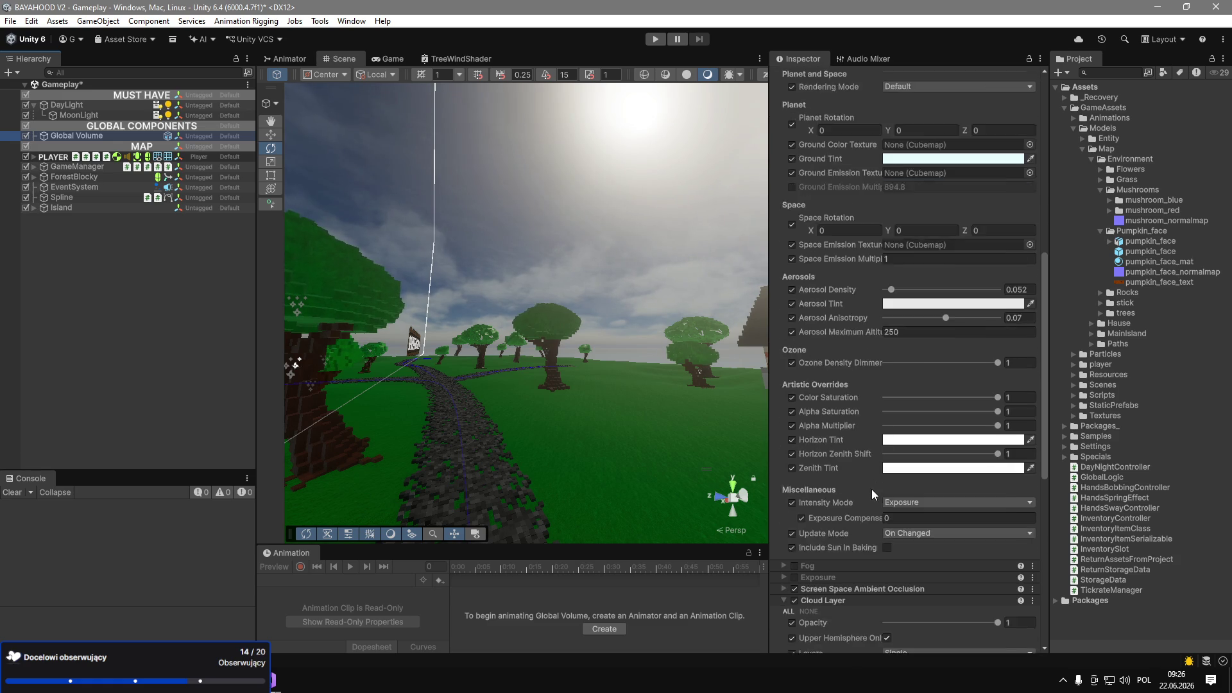
{"action": "scroll", "coordinate": [871, 493], "scroll_direction": "down", "scroll_amount": 1}
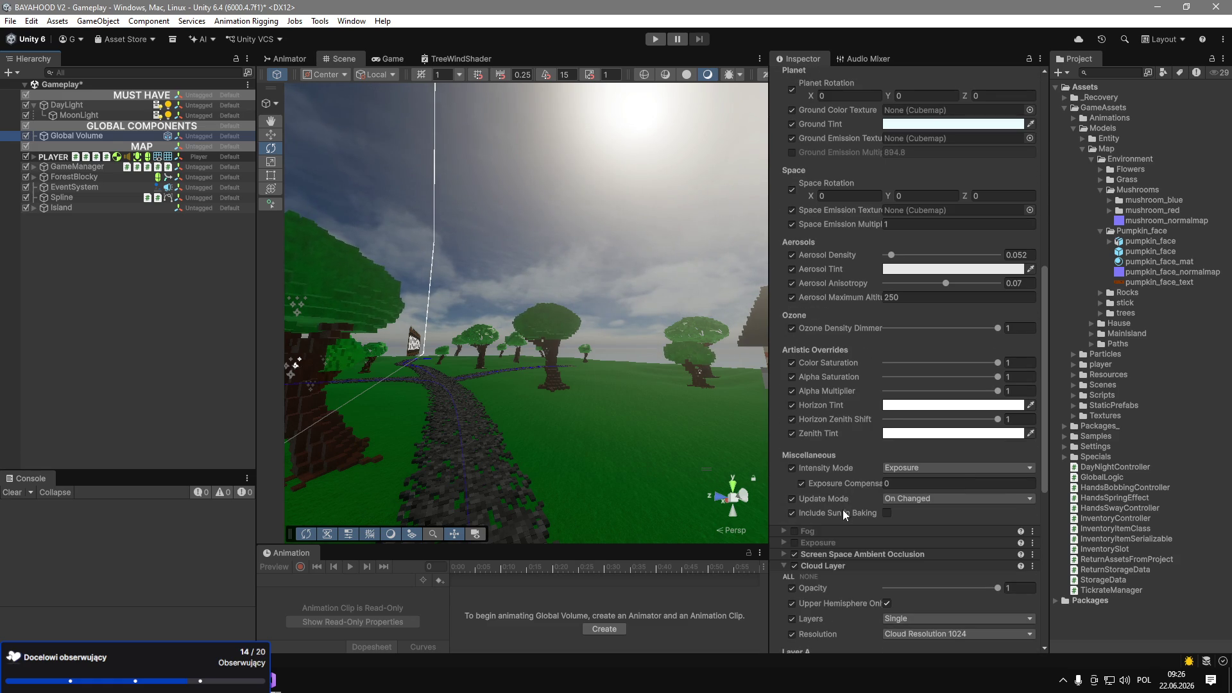
{"action": "left_click", "coordinate": [795, 566]}
{"action": "left_click", "coordinate": [795, 566]}
{"action": "left_click", "coordinate": [795, 555]}
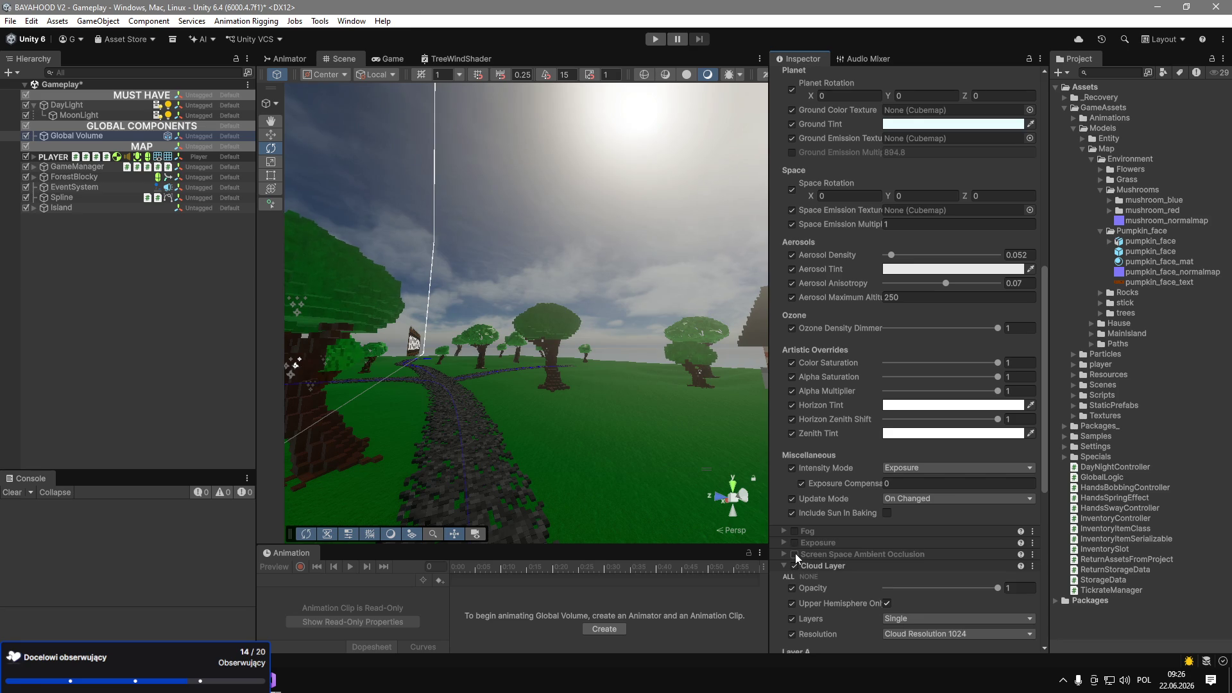
{"action": "scroll", "coordinate": [817, 400], "scroll_direction": "up", "scroll_amount": 10}
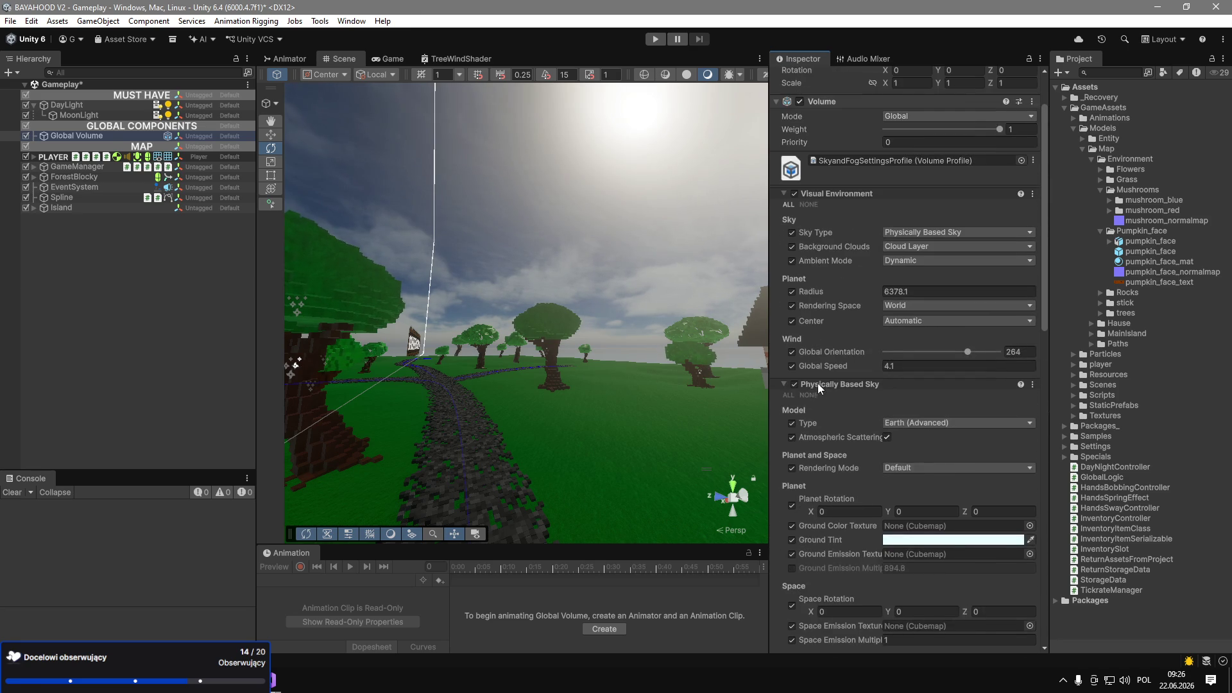
{"action": "left_click", "coordinate": [795, 385]}
{"action": "left_click", "coordinate": [795, 385]}
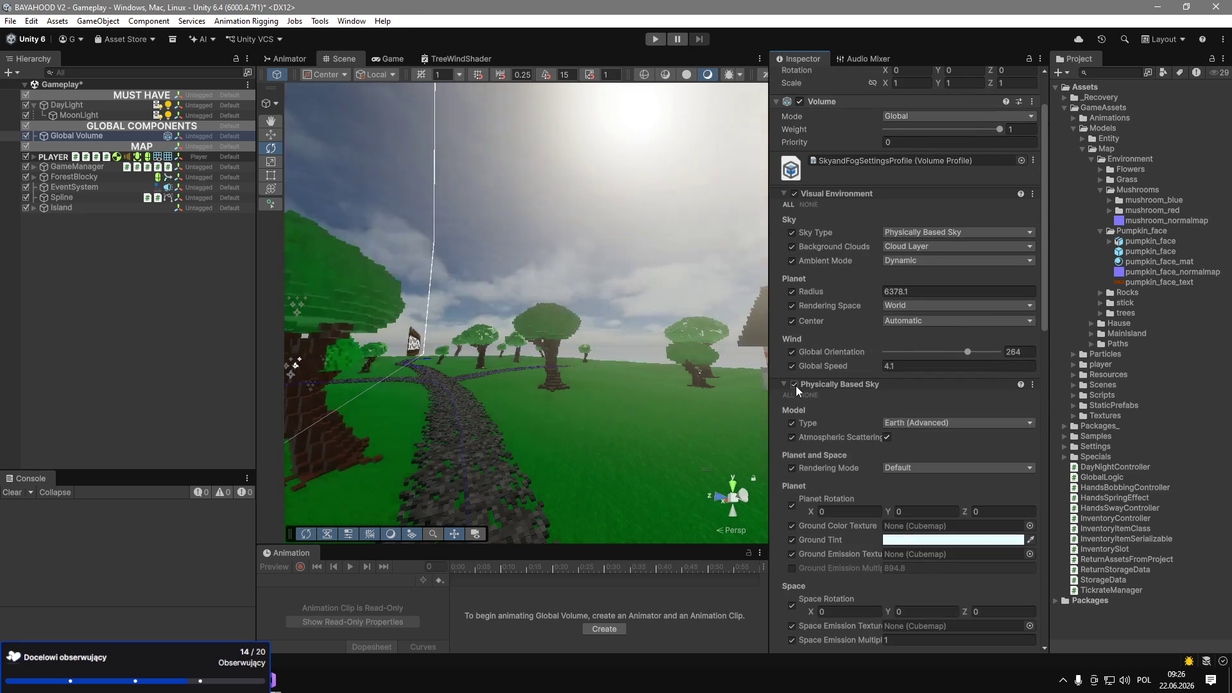
Keep sky intensity mode at Exposure, undo a 3.73 exposure compensation test, and reselect MoonLight.
{"action": "scroll", "coordinate": [884, 411], "scroll_direction": "down", "scroll_amount": 2}
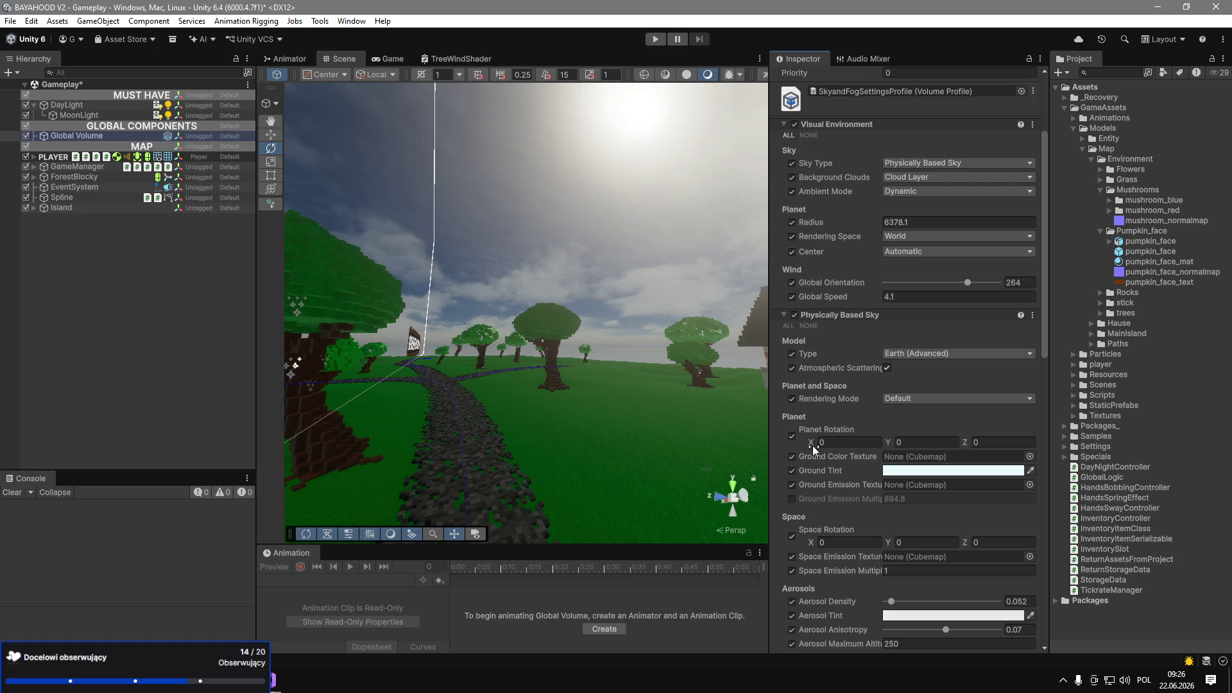
{"action": "scroll", "coordinate": [812, 445], "scroll_direction": "down", "scroll_amount": 3}
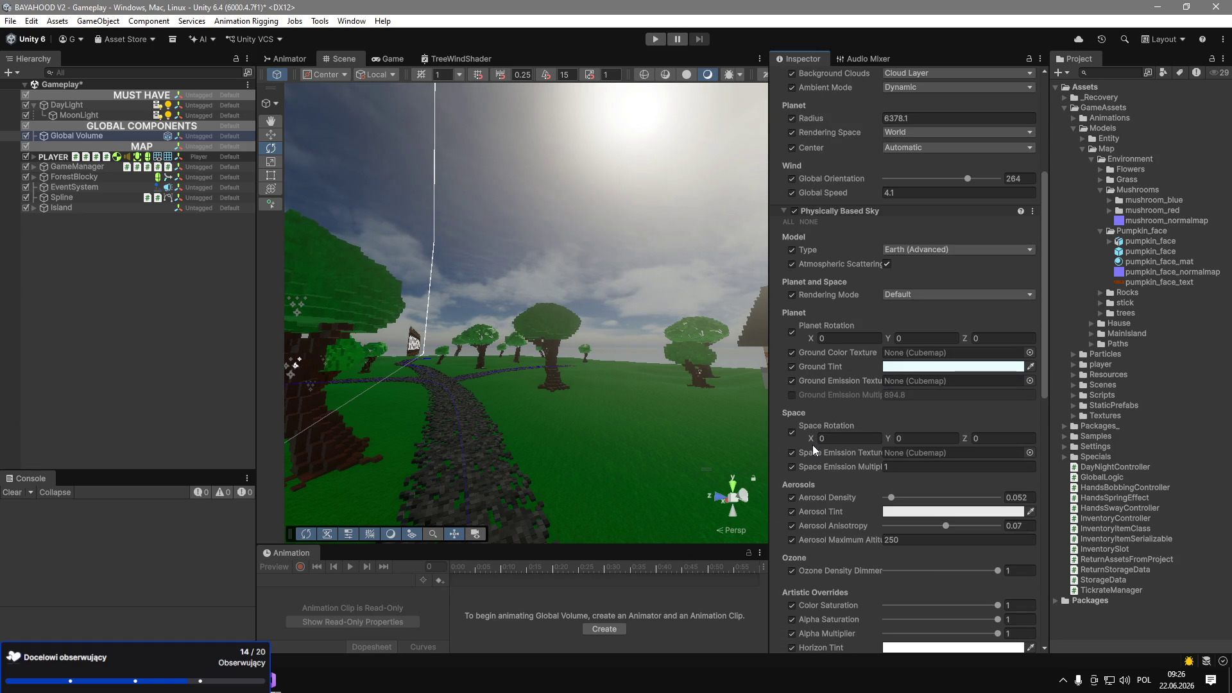
{"action": "scroll", "coordinate": [813, 444], "scroll_direction": "down", "scroll_amount": 4}
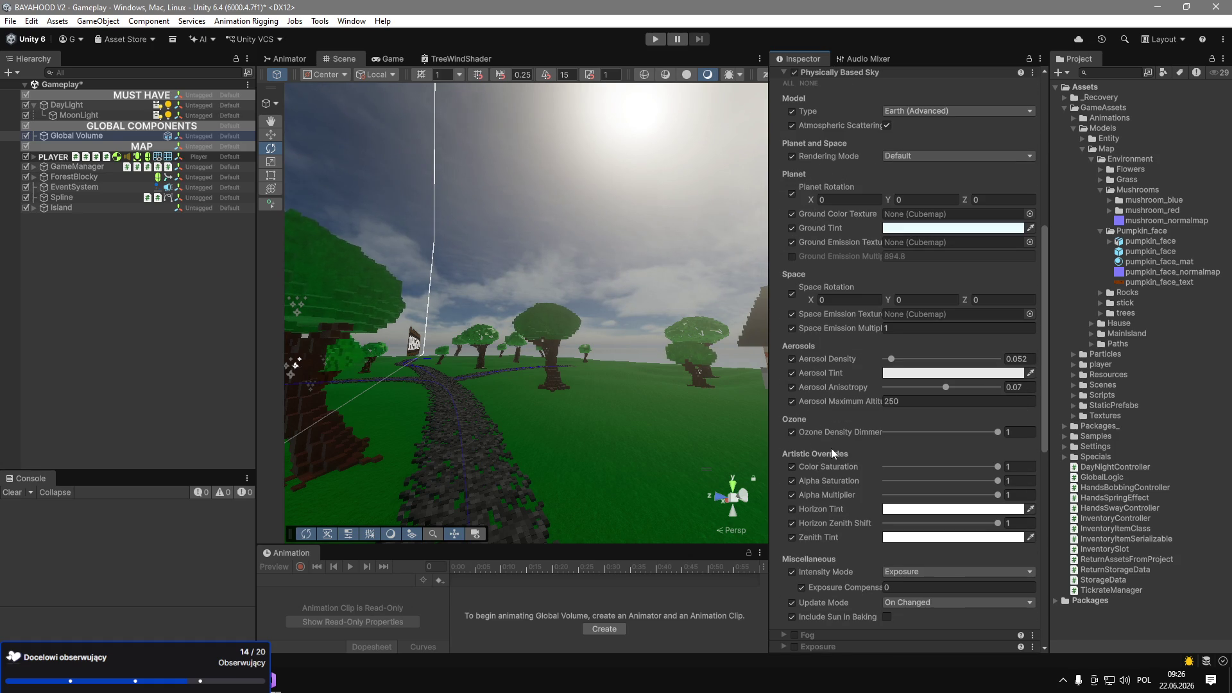
{"action": "scroll", "coordinate": [833, 453], "scroll_direction": "down", "scroll_amount": 1}
{"action": "left_click", "coordinate": [922, 536]}
{"action": "left_click", "coordinate": [916, 524]}
{"action": "left_click_drag", "start_coordinate": [867, 549], "coordinate": [956, 552]}
{"action": "key", "text": "ctrl+z"}
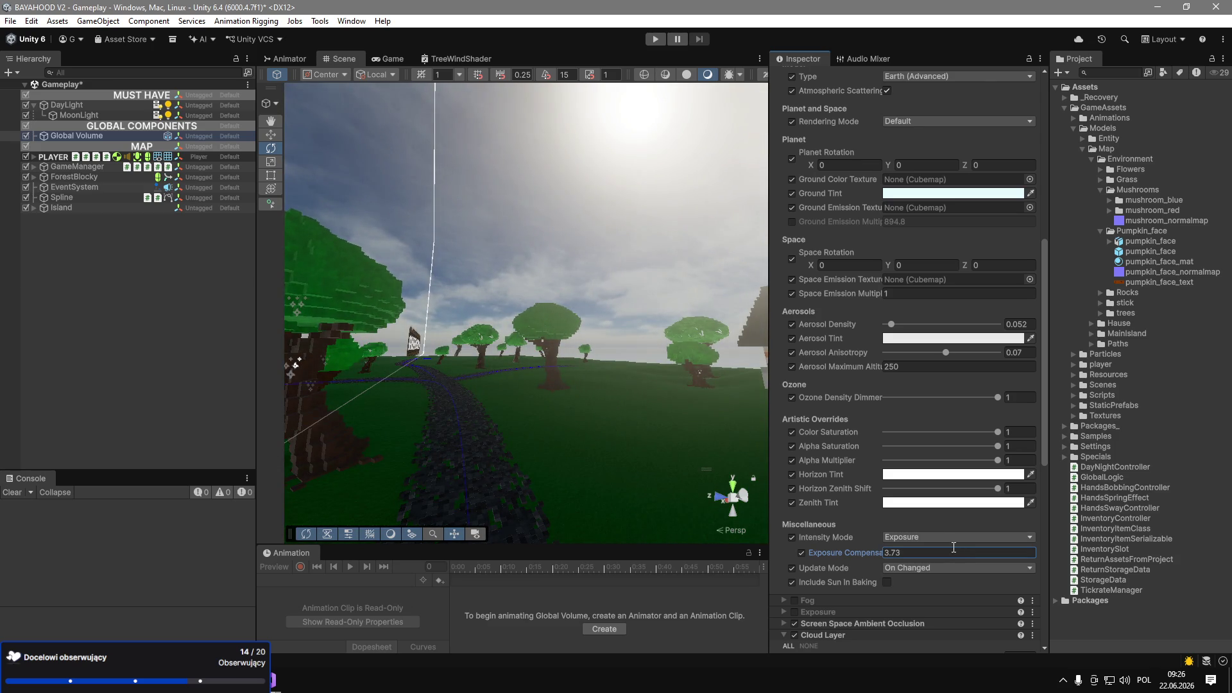
{"action": "left_click", "coordinate": [102, 113]}
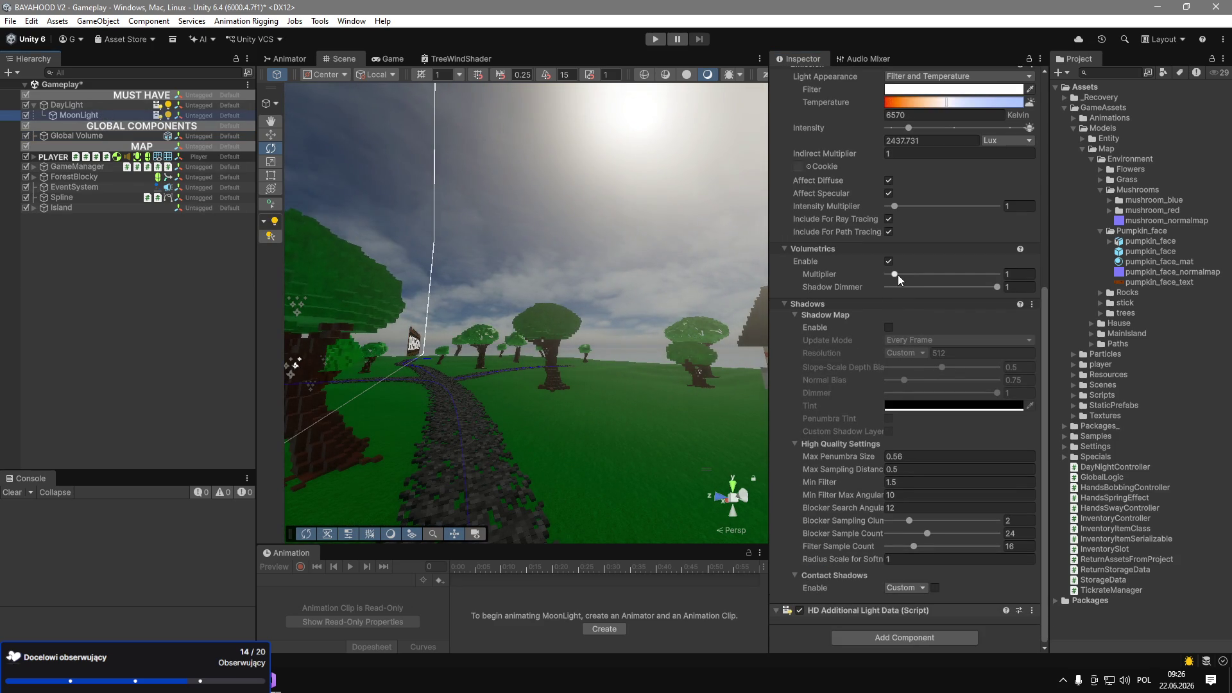
{"action": "scroll", "coordinate": [904, 289], "scroll_direction": "up", "scroll_amount": 5}
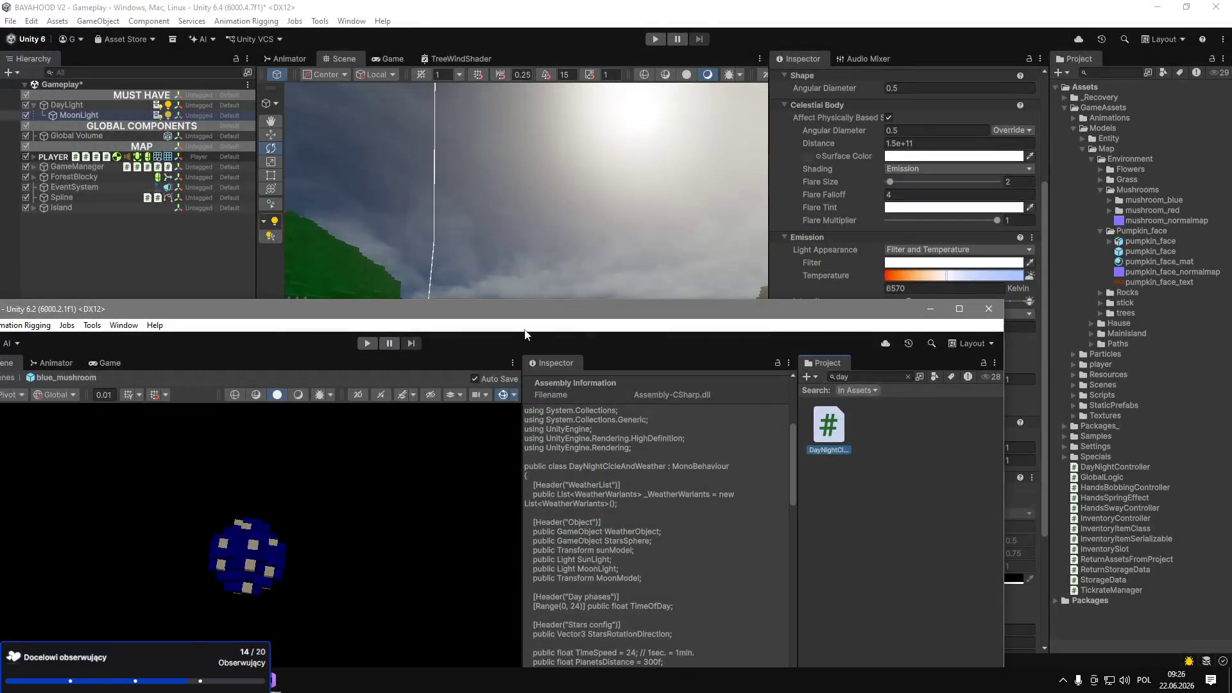
In the PlanetX project, leave the blue_mushroom prefab, expand GlobalWeather and maximise the window.
{"action": "left_click_drag", "start_coordinate": [541, 321], "coordinate": [846, 285]}
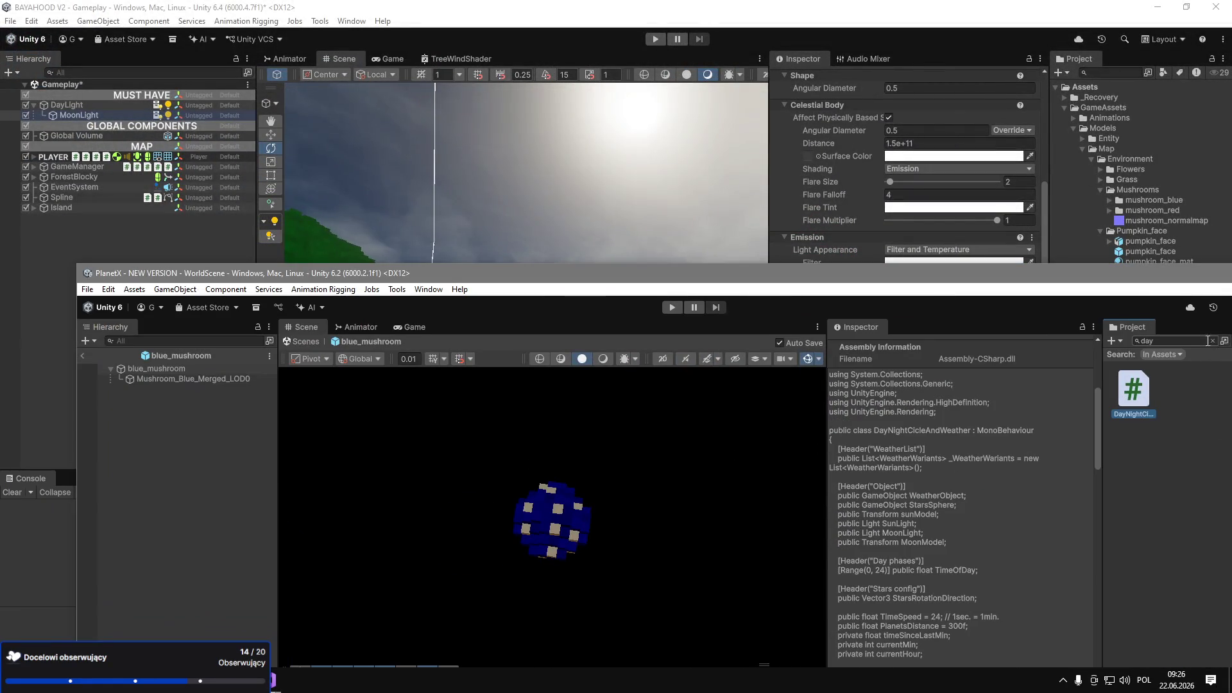
{"action": "left_click", "coordinate": [1212, 341]}
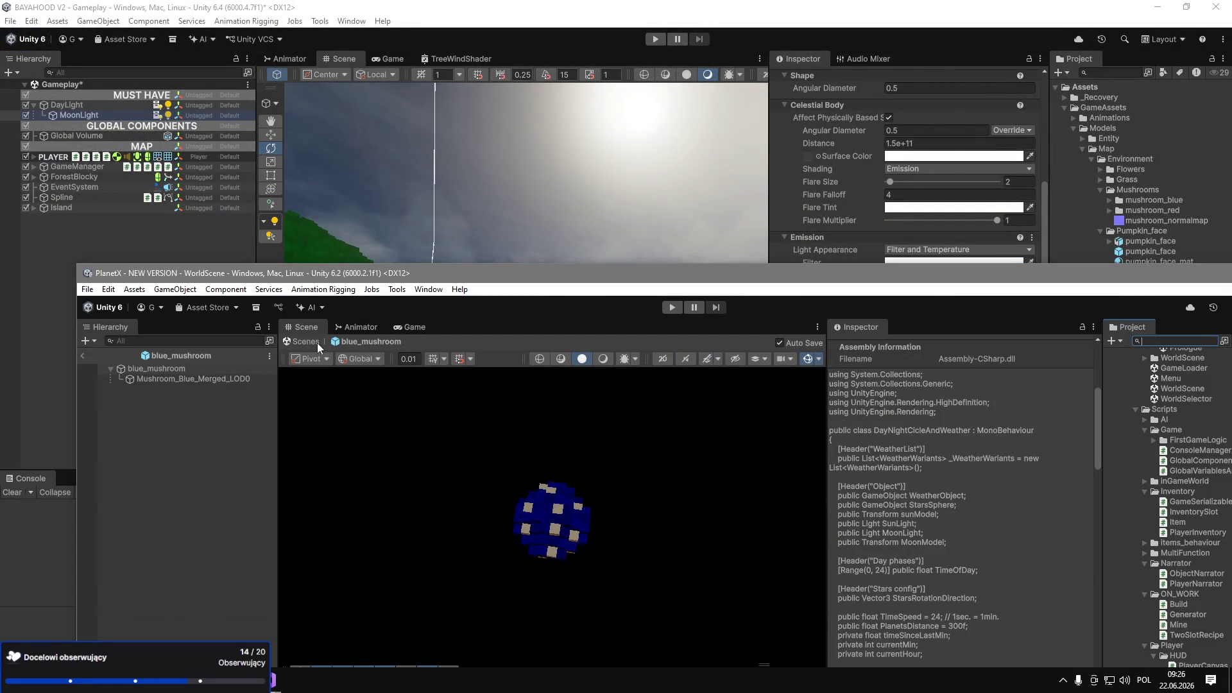
{"action": "left_click", "coordinate": [82, 355]}
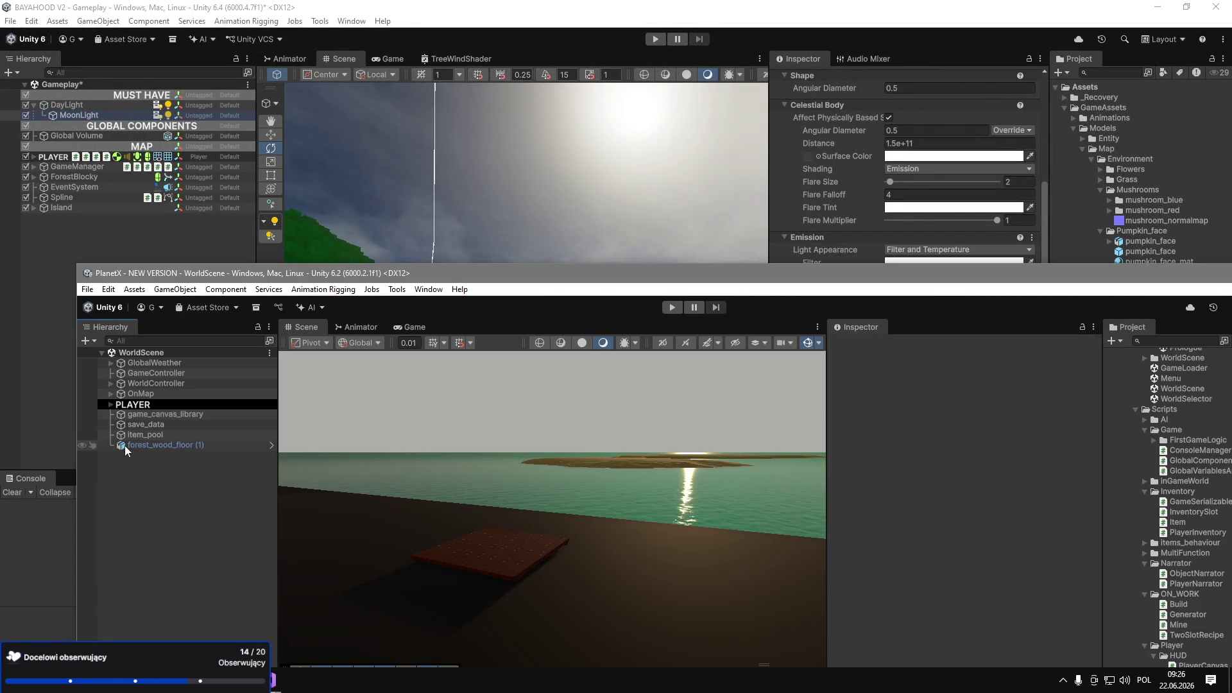
{"action": "left_click", "coordinate": [109, 363]}
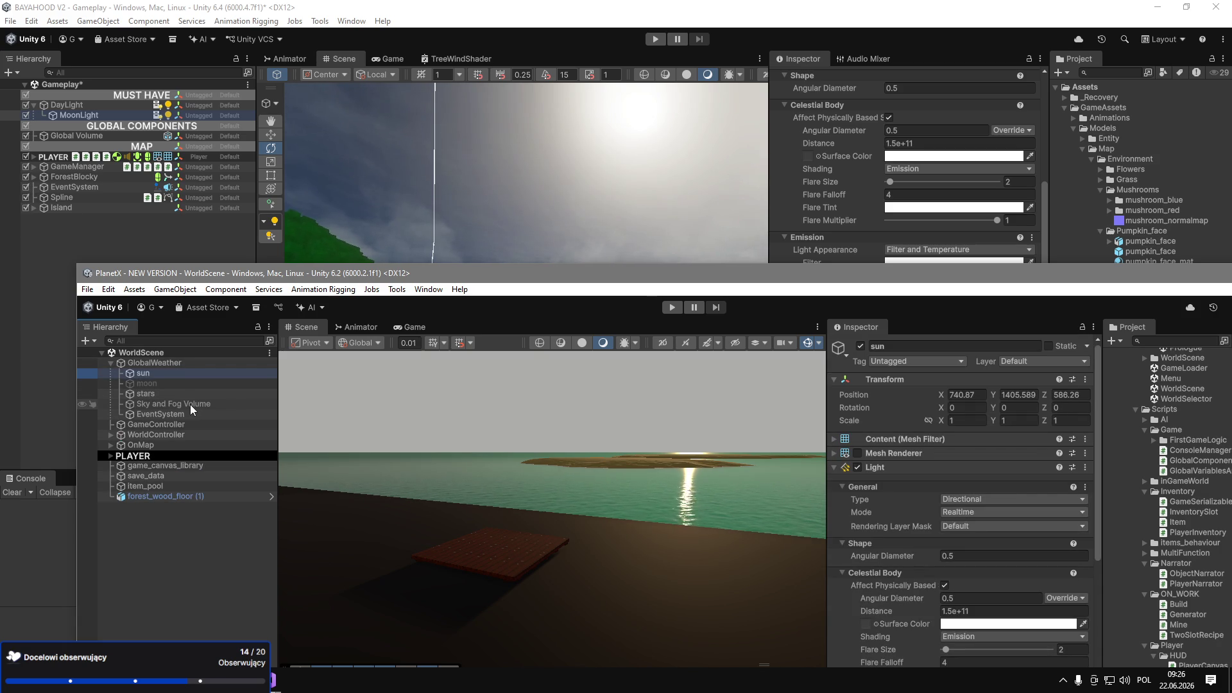
{"action": "double_click", "coordinate": [359, 272]}
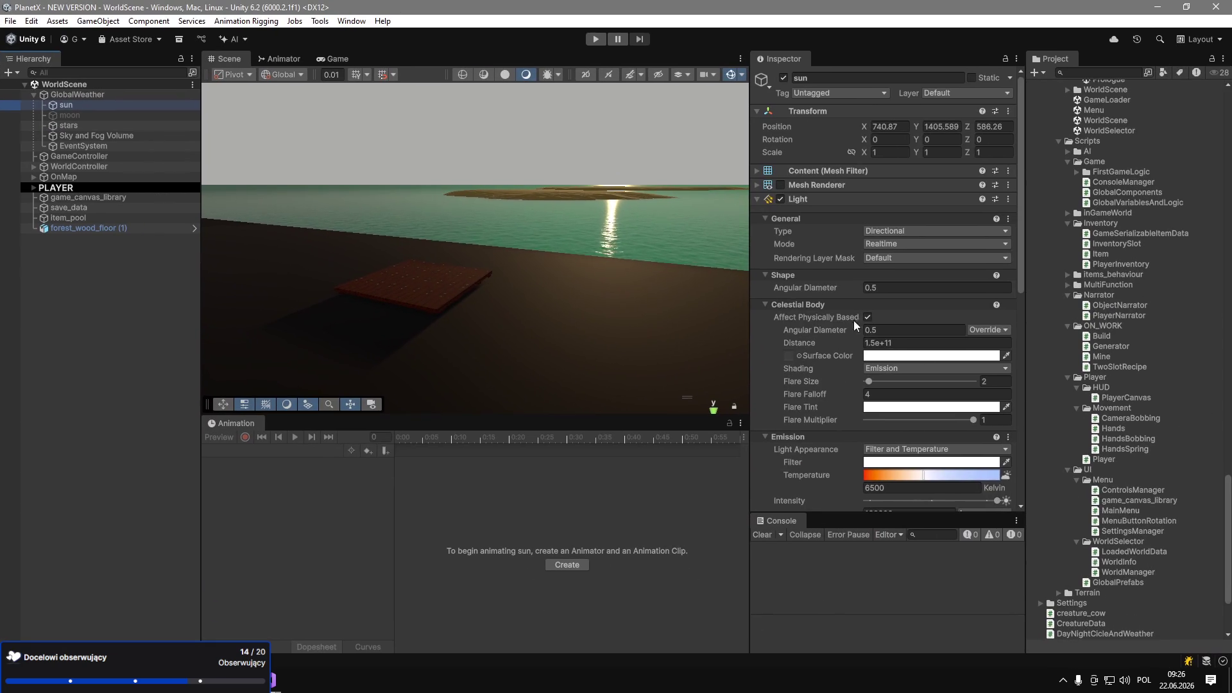
{"action": "scroll", "coordinate": [854, 325], "scroll_direction": "down", "scroll_amount": 3}
{"action": "scroll", "coordinate": [905, 357], "scroll_direction": "down", "scroll_amount": 6}
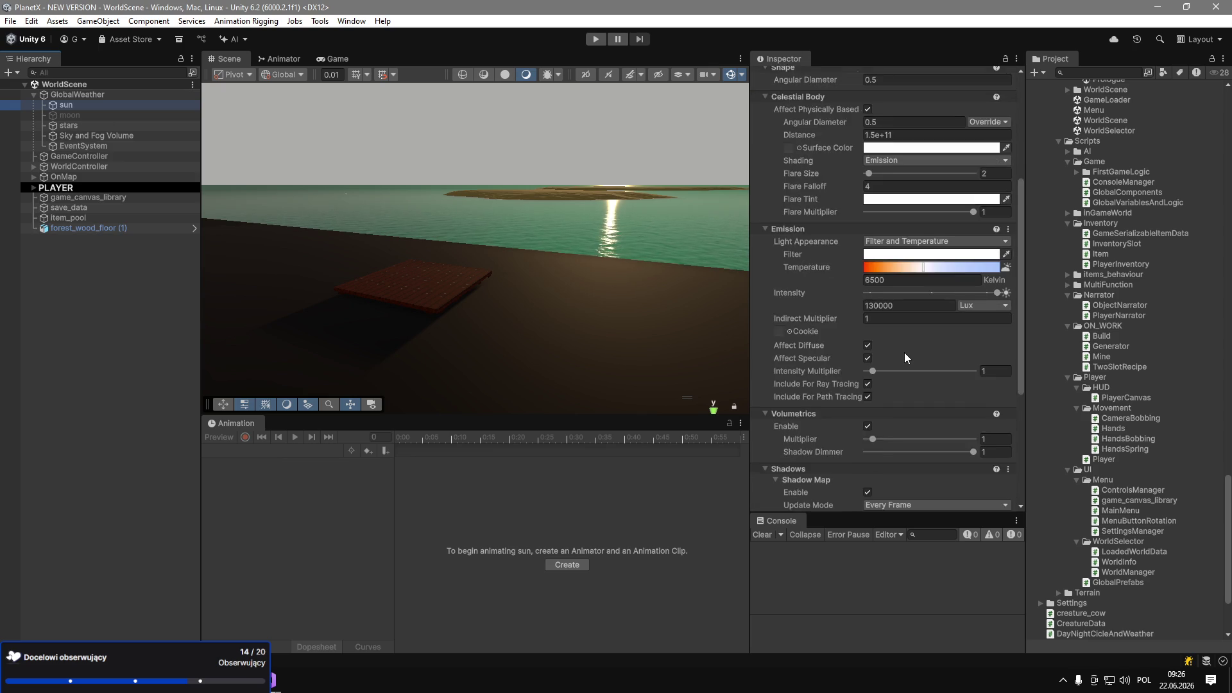
{"action": "scroll", "coordinate": [905, 357], "scroll_direction": "down", "scroll_amount": 7}
{"action": "scroll", "coordinate": [903, 359], "scroll_direction": "down", "scroll_amount": 2}
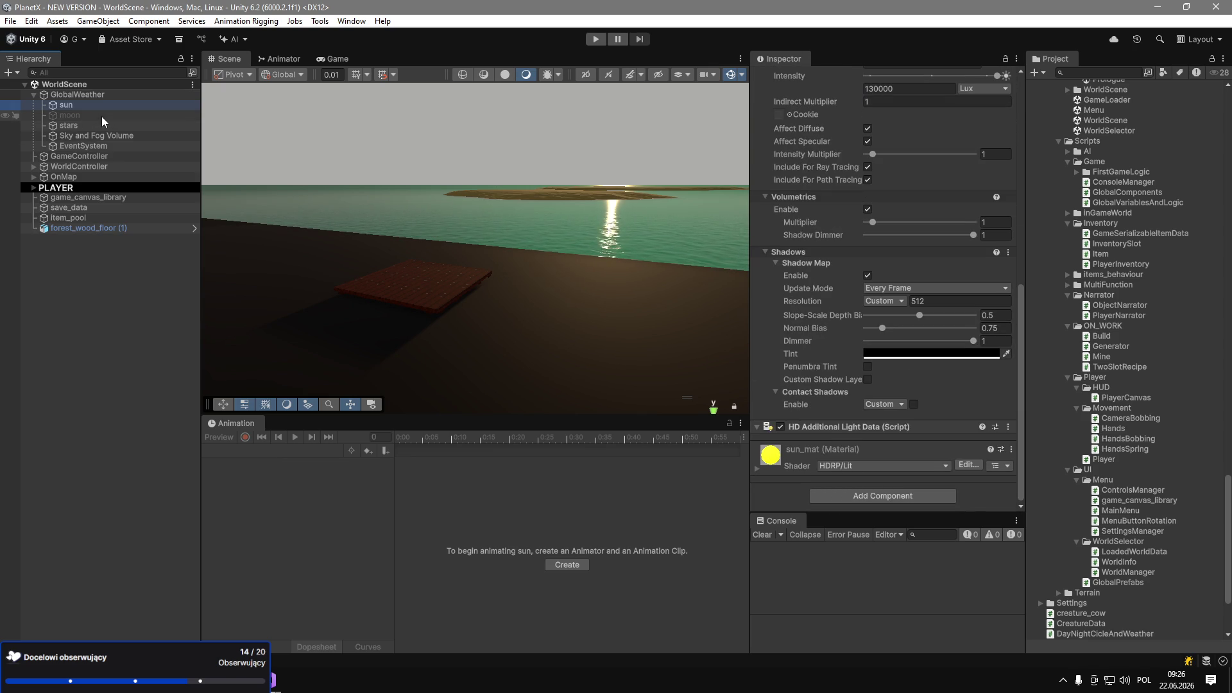
{"action": "scroll", "coordinate": [898, 315], "scroll_direction": "up", "scroll_amount": 10}
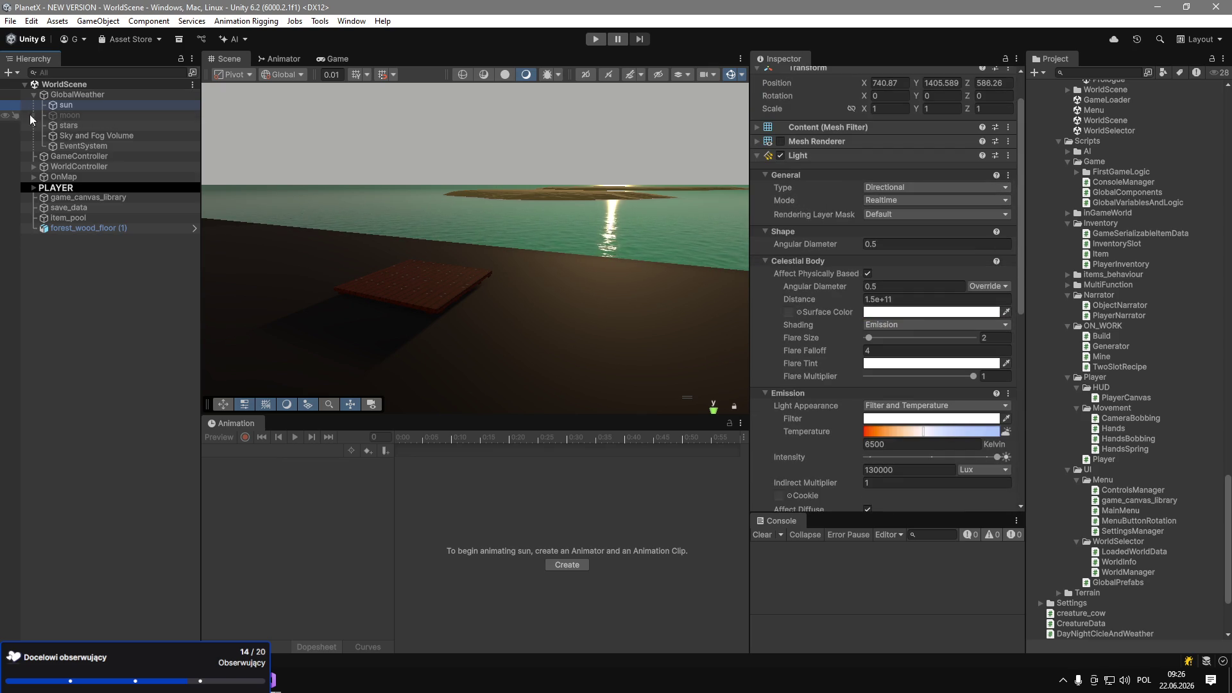
{"action": "left_click", "coordinate": [74, 117]}
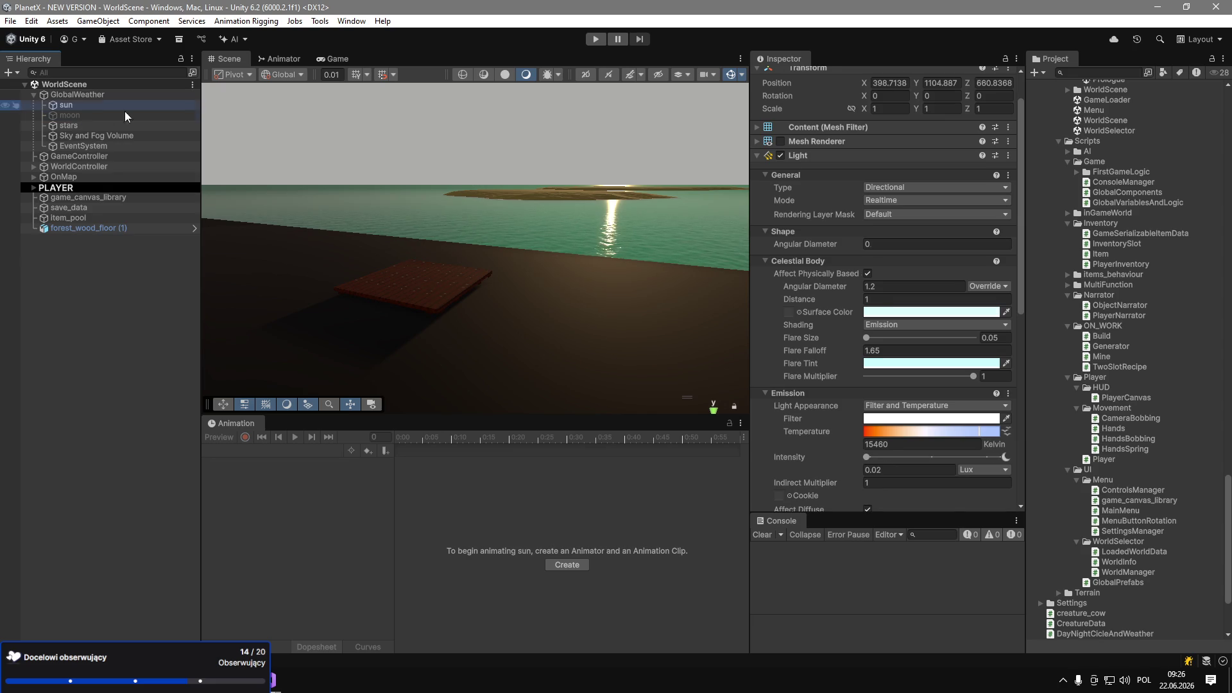
Disable the sun object and enable the moon object to preview the moonlit night.
{"action": "left_click", "coordinate": [66, 105]}
{"action": "left_click", "coordinate": [783, 77]}
{"action": "left_click", "coordinate": [118, 115]}
{"action": "left_click", "coordinate": [784, 78]}
{"action": "mouse_move", "coordinate": [596, 192]}
{"action": "left_mouse_down"}
{"action": "mouse_move", "coordinate": [577, 211]}
{"action": "mouse_move", "coordinate": [596, 171]}
{"action": "left_mouse_up"}
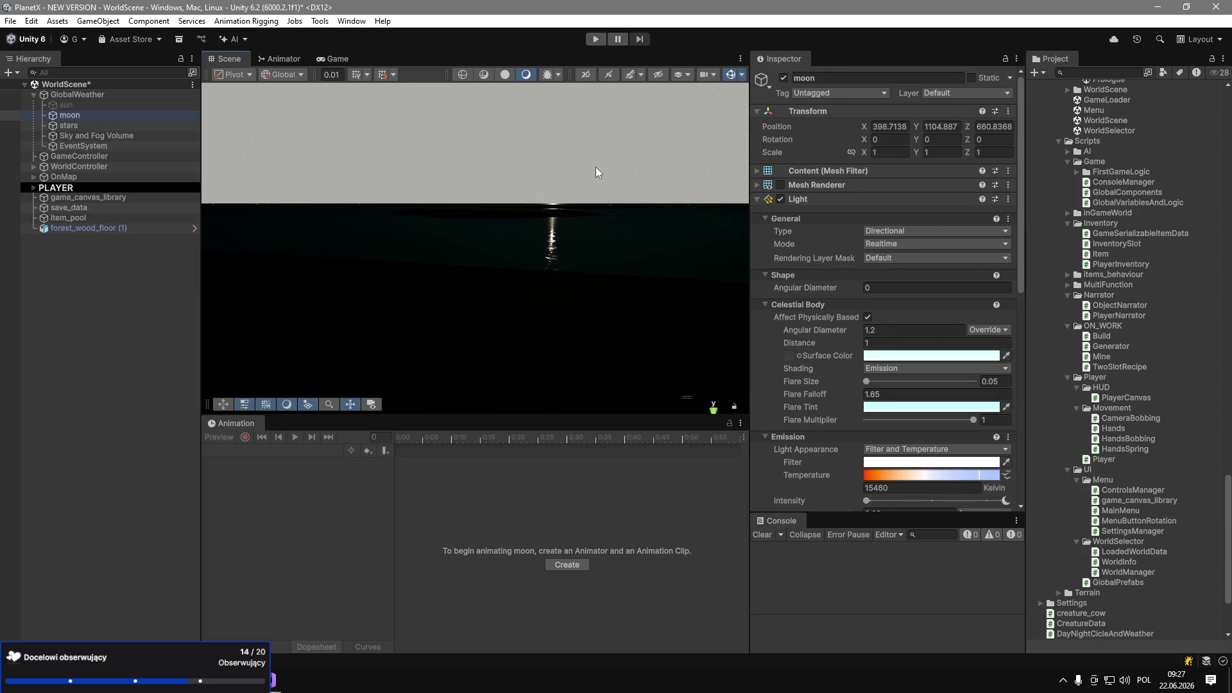
On the Sky and Fog Volume, toggle the Exposure and Physically Based Sky overrides to compare.
{"action": "left_click", "coordinate": [110, 135]}
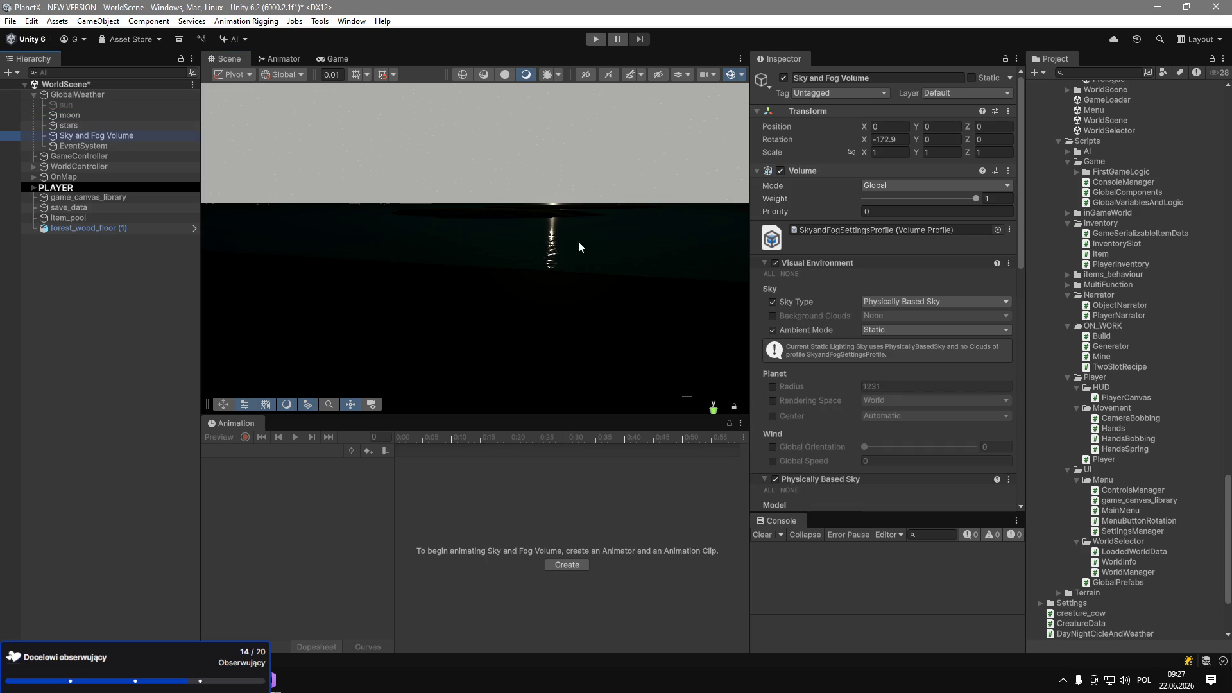
{"action": "left_click", "coordinate": [832, 263]}
{"action": "left_click", "coordinate": [831, 274]}
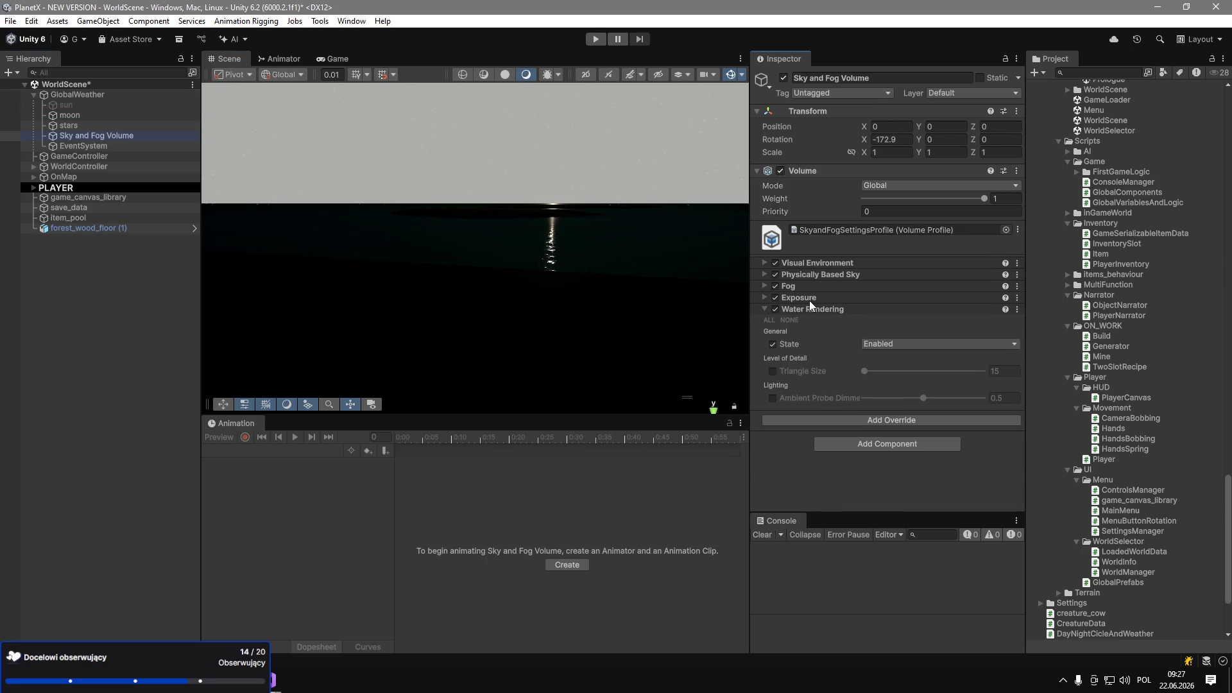
{"action": "left_click", "coordinate": [774, 298]}
{"action": "left_click", "coordinate": [773, 297]}
{"action": "left_click", "coordinate": [775, 274]}
{"action": "left_click", "coordinate": [775, 274]}
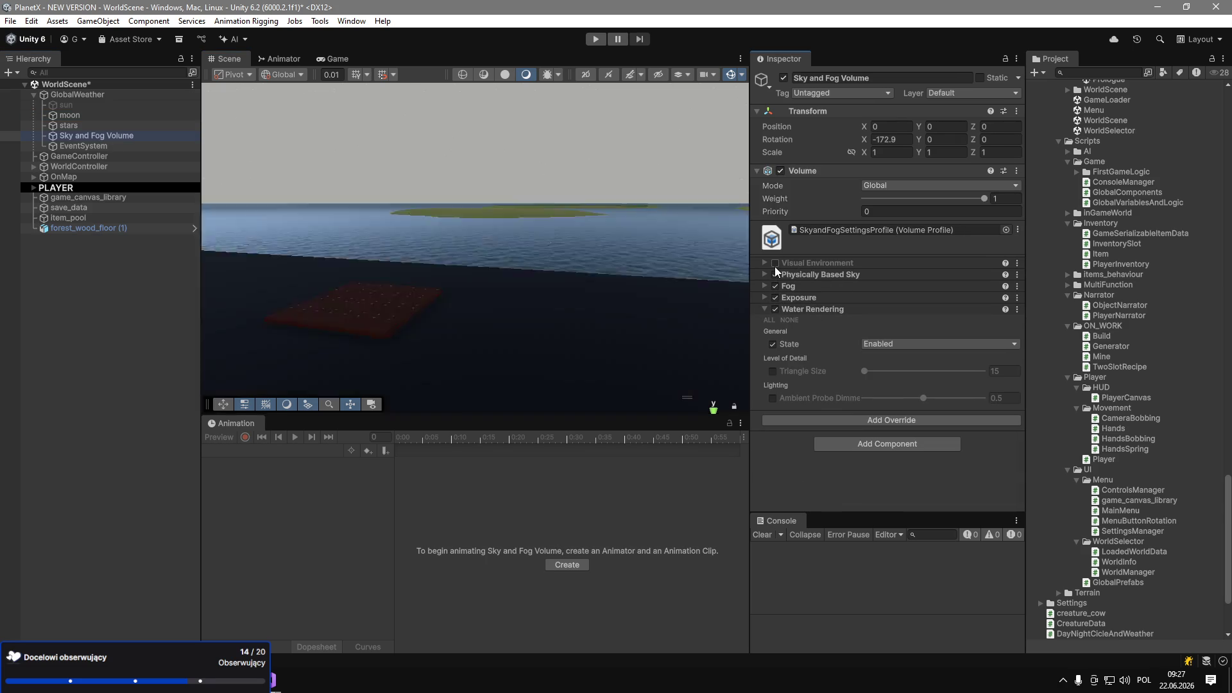
Collapse Water Rendering and expand the Physically Based Sky settings.
{"action": "left_click", "coordinate": [807, 263]}
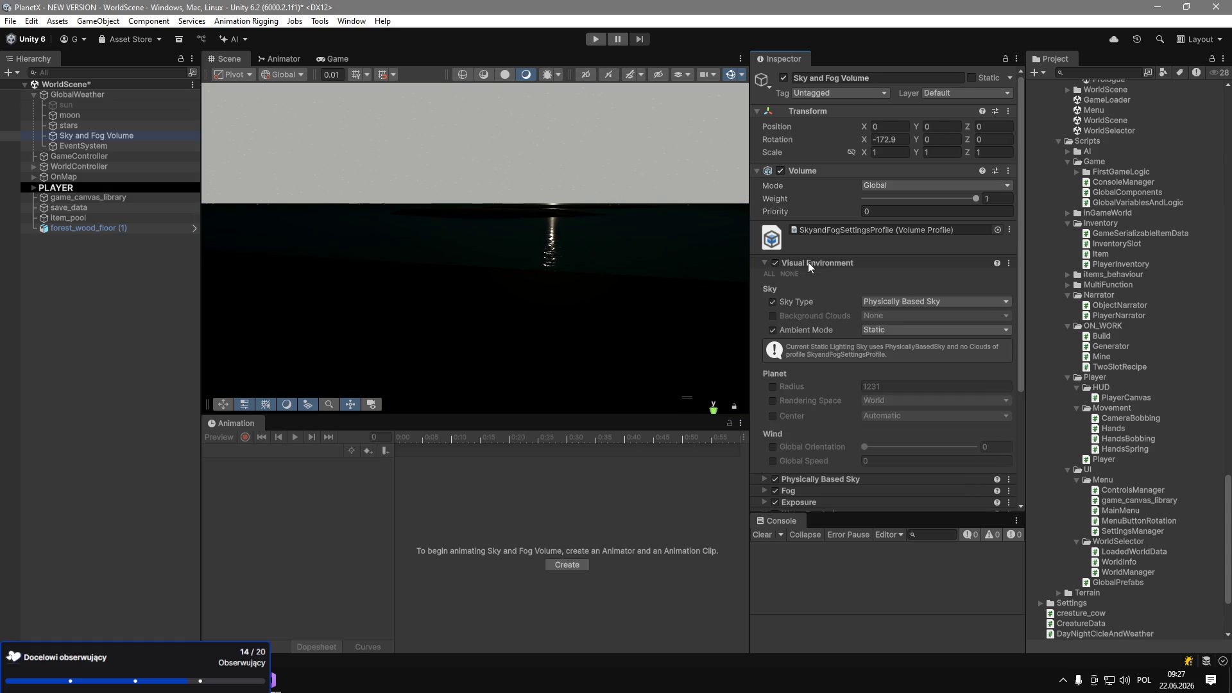
{"action": "scroll", "coordinate": [898, 315], "scroll_direction": "down", "scroll_amount": 2}
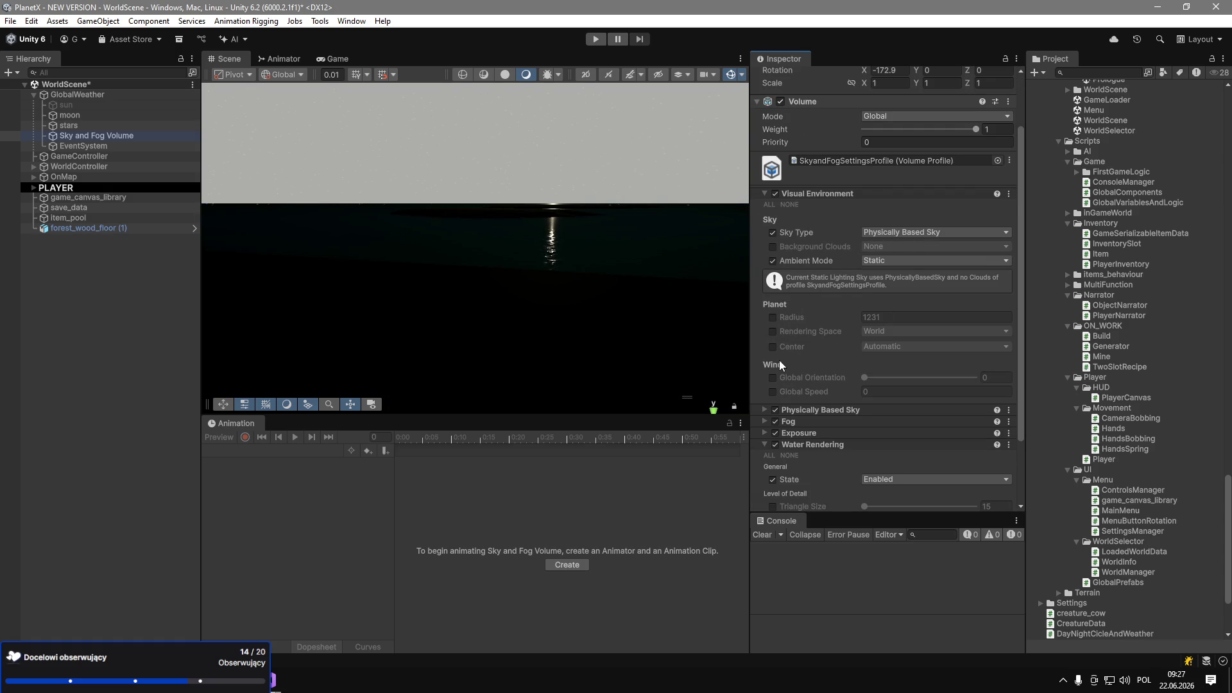
{"action": "left_click", "coordinate": [769, 444]}
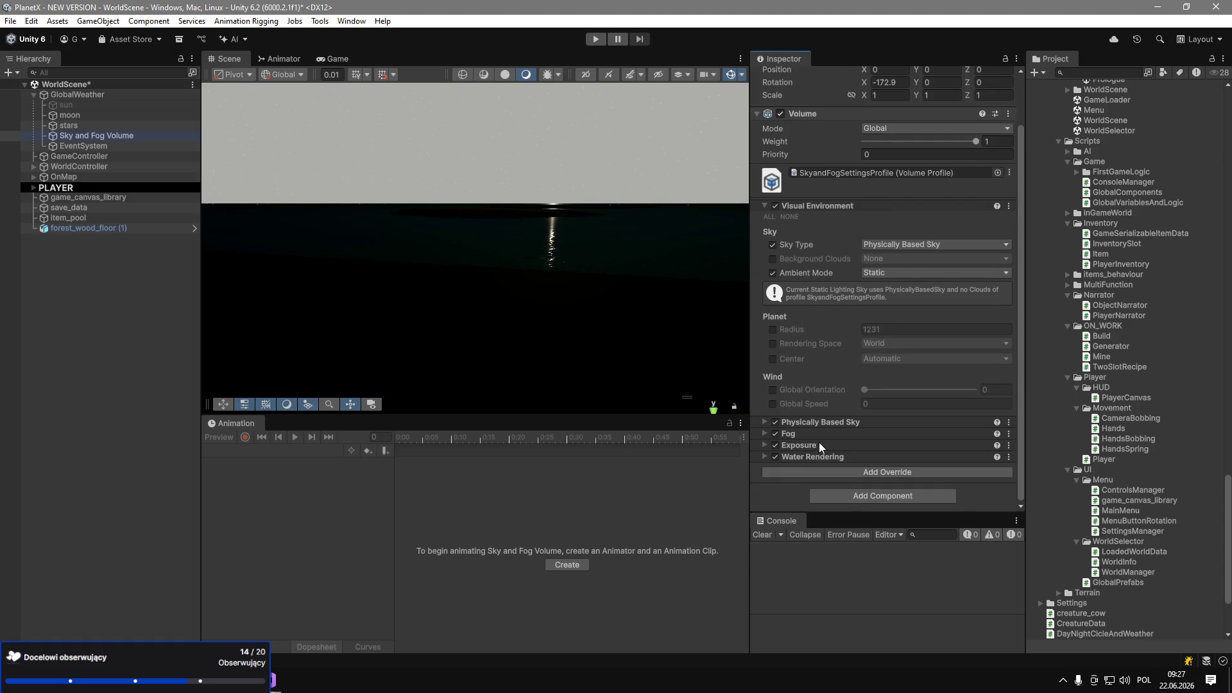
{"action": "left_click", "coordinate": [775, 422]}
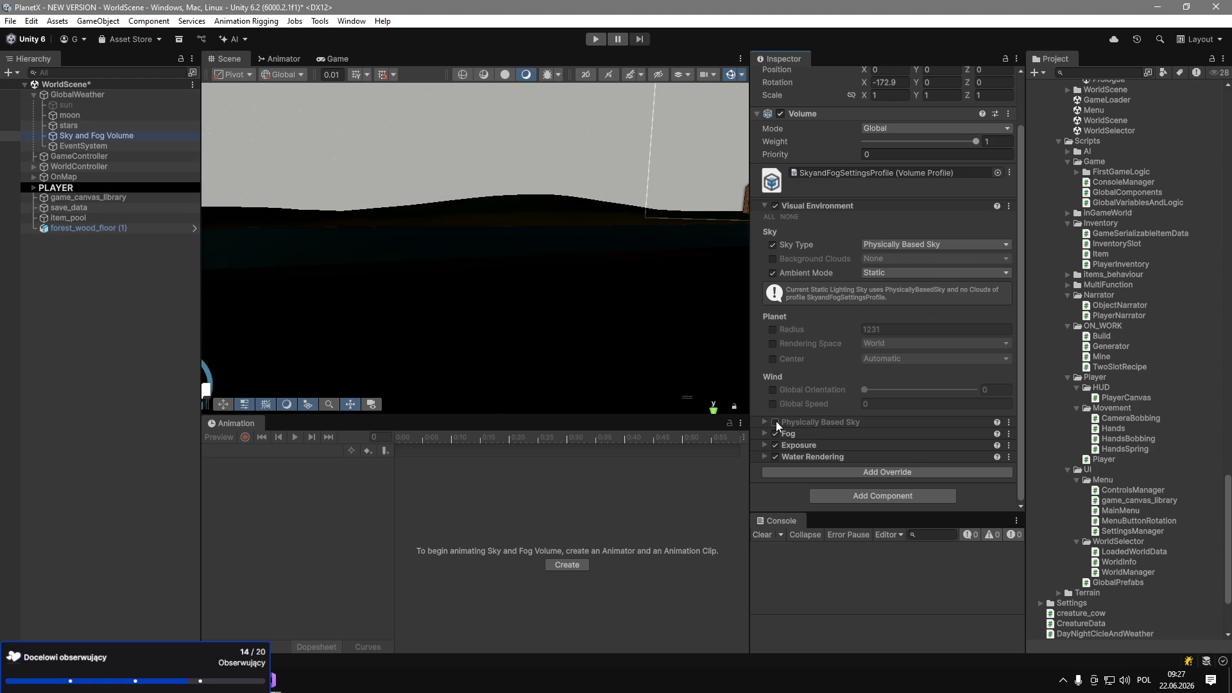
{"action": "left_click", "coordinate": [776, 421]}
{"action": "left_click", "coordinate": [795, 421]}
{"action": "scroll", "coordinate": [795, 420], "scroll_direction": "down", "scroll_amount": 5}
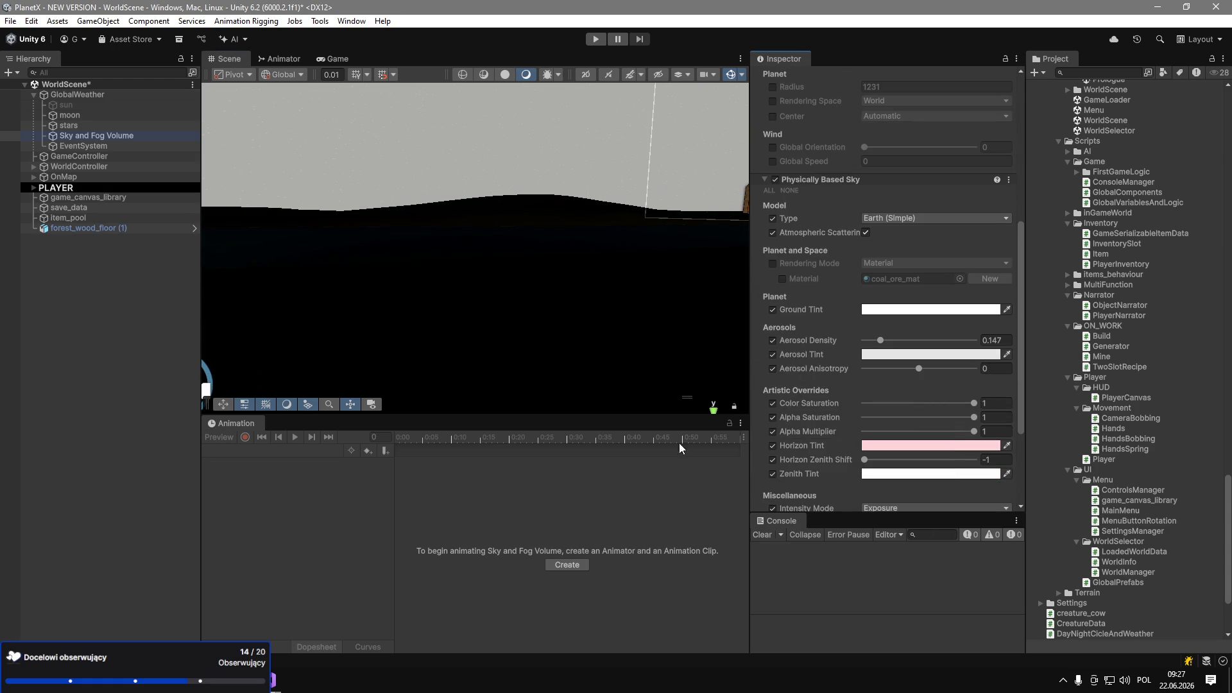
{"action": "scroll", "coordinate": [905, 327], "scroll_direction": "down", "scroll_amount": 3}
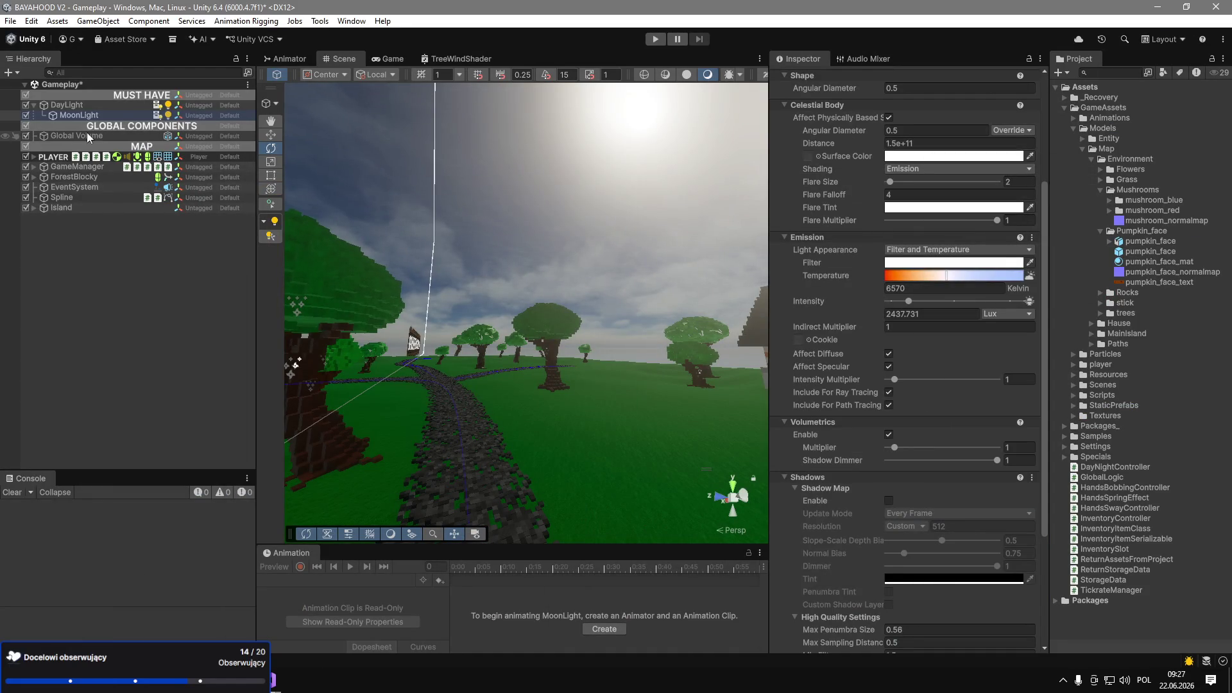
Try the Global Volume's sky sliders: lower the Ozone Density Dimmer and undo an Aerosol Anisotropy change to -0.57.
{"action": "left_click", "coordinate": [77, 135]}
{"action": "scroll", "coordinate": [824, 291], "scroll_direction": "down", "scroll_amount": 2}
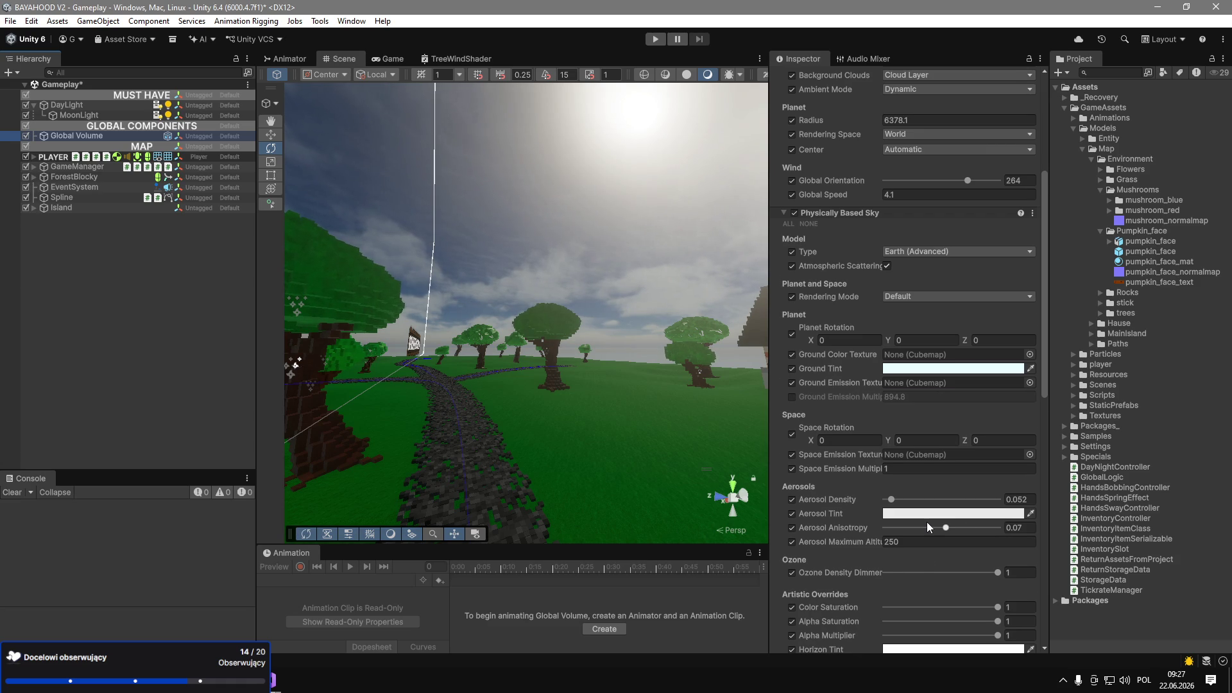
{"action": "scroll", "coordinate": [927, 528], "scroll_direction": "down", "scroll_amount": 3}
{"action": "scroll", "coordinate": [927, 528], "scroll_direction": "down", "scroll_amount": 1}
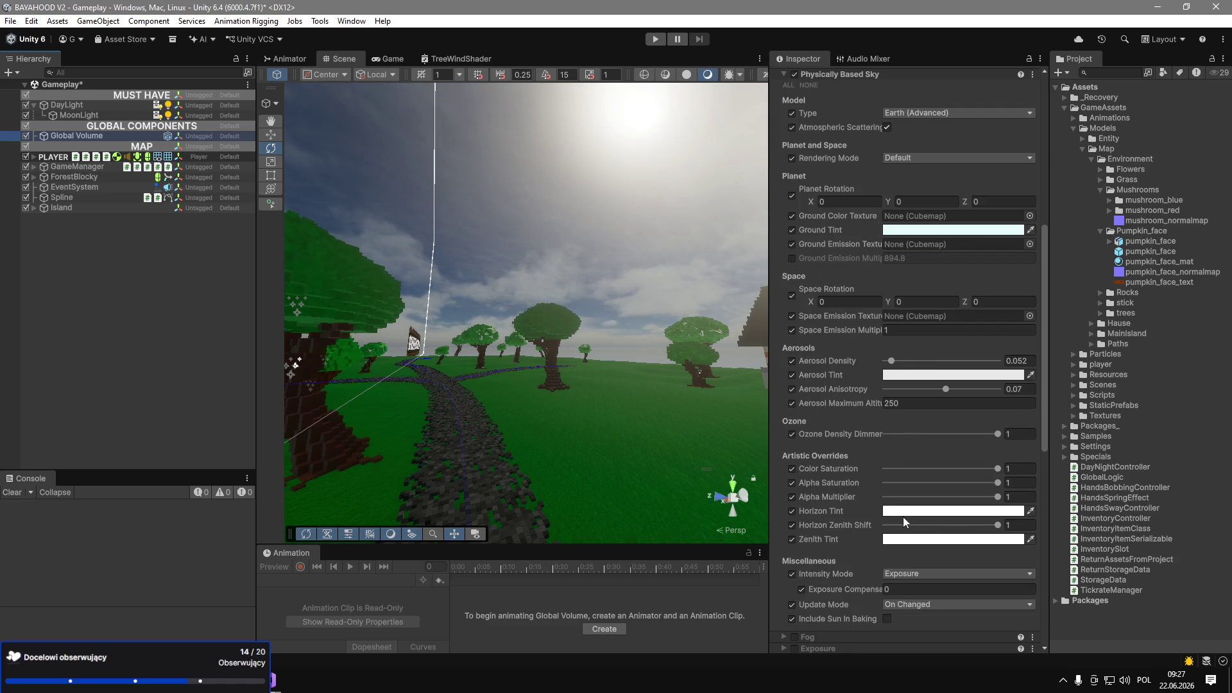
{"action": "left_click_drag", "start_coordinate": [895, 498], "coordinate": [1020, 498]}
{"action": "mouse_move", "coordinate": [997, 433]}
{"action": "left_mouse_down"}
{"action": "mouse_move", "coordinate": [889, 434]}
{"action": "mouse_move", "coordinate": [1001, 434]}
{"action": "left_mouse_up"}
{"action": "mouse_move", "coordinate": [946, 389]}
{"action": "left_mouse_down"}
{"action": "mouse_move", "coordinate": [887, 391]}
{"action": "mouse_move", "coordinate": [911, 393]}
{"action": "mouse_move", "coordinate": [846, 365]}
{"action": "mouse_move", "coordinate": [854, 334]}
{"action": "mouse_move", "coordinate": [790, 335]}
{"action": "left_mouse_up"}
{"action": "key", "text": "ctrl+z"}
{"action": "key", "text": "ctrl+z"}
{"action": "key", "text": "ctrl+z"}
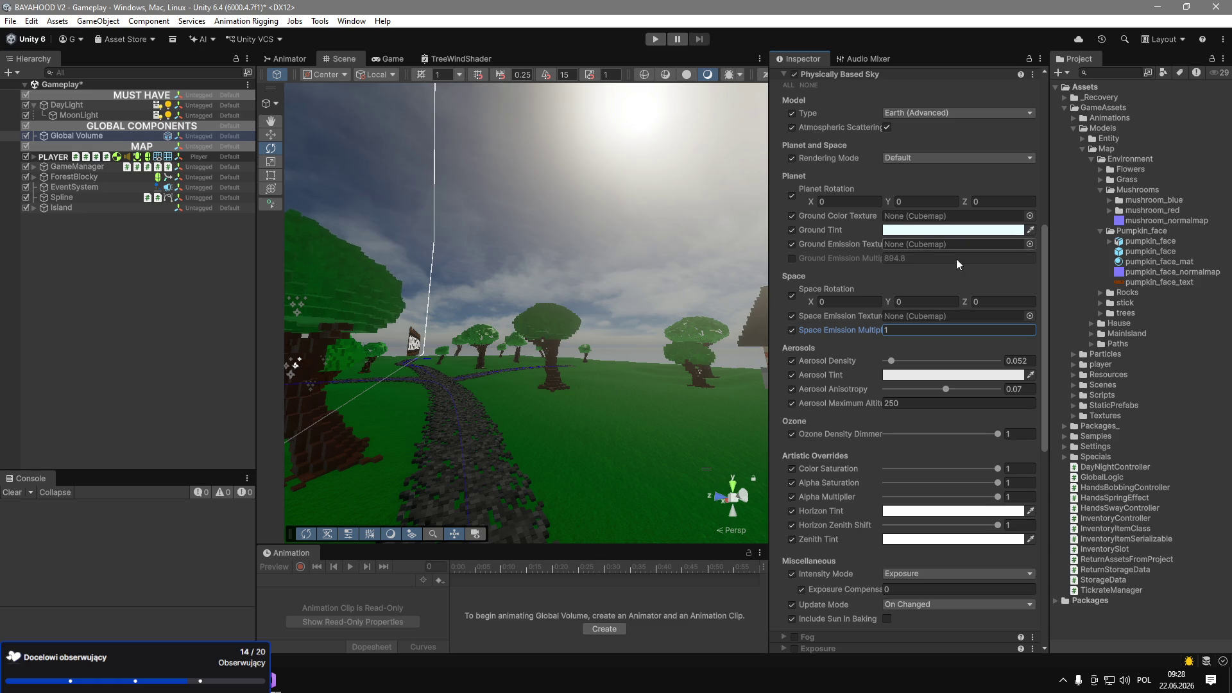
Lower the sky Exposure Compensation under Miscellaneous, then set it to 0.
{"action": "scroll", "coordinate": [932, 477], "scroll_direction": "down", "scroll_amount": 1}
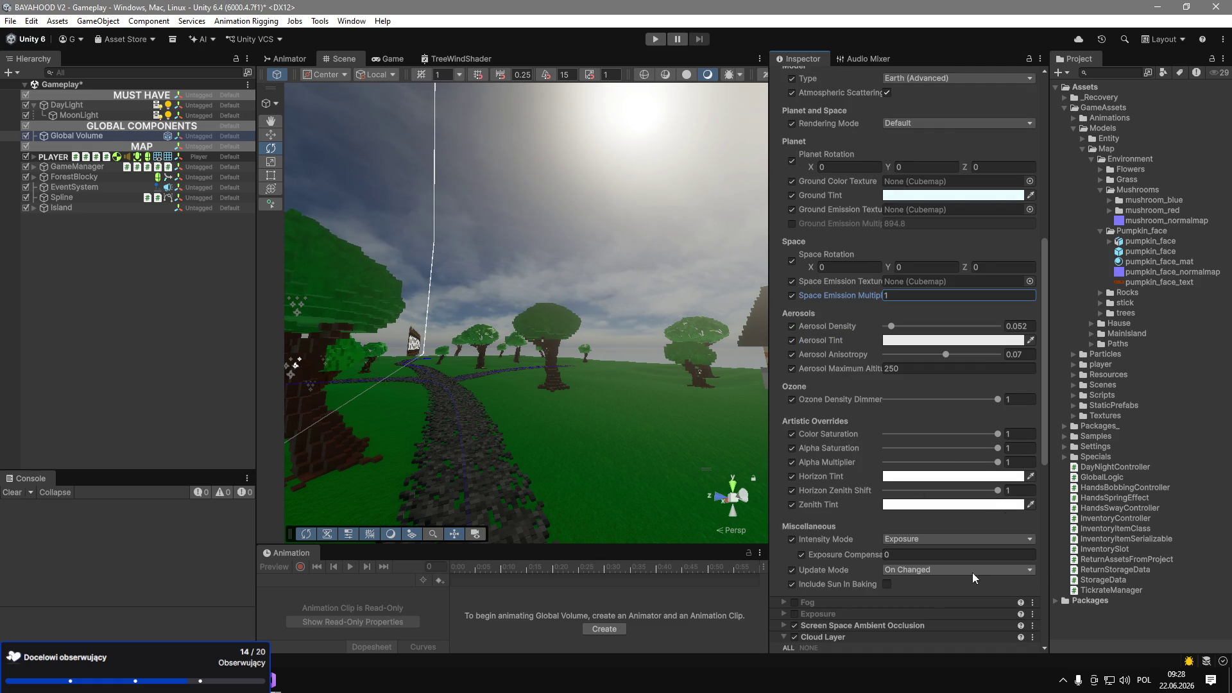
{"action": "left_click_drag", "start_coordinate": [864, 556], "coordinate": [758, 554]}
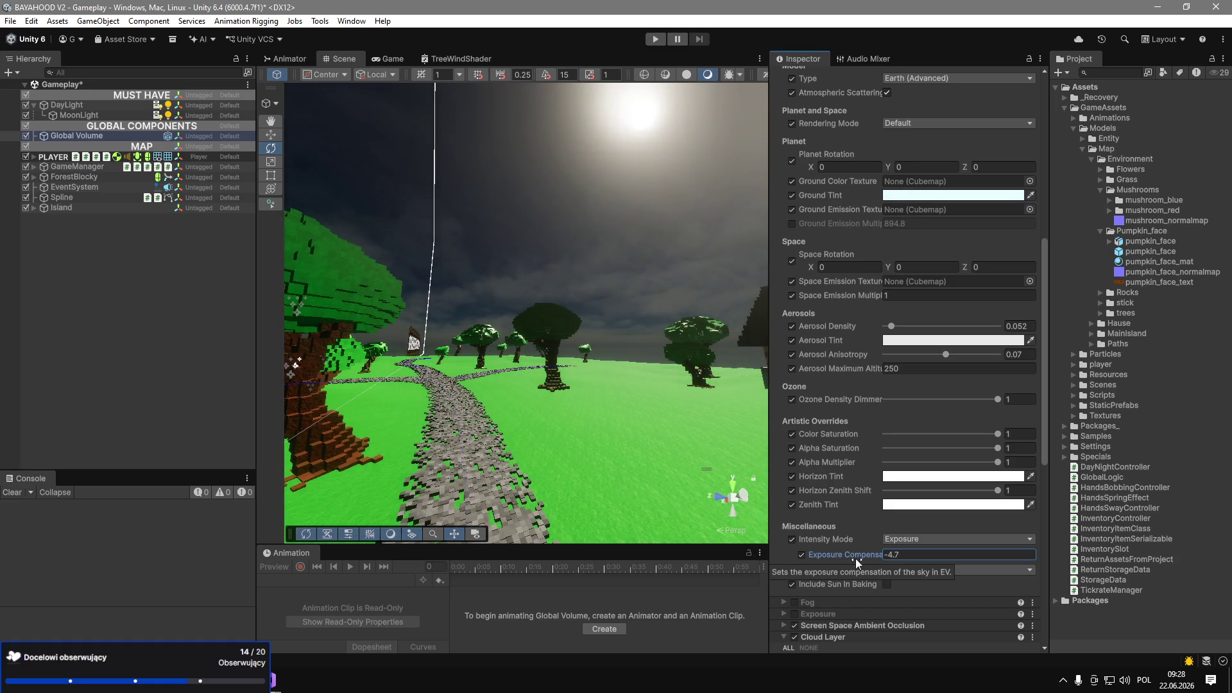
{"action": "type", "text": "0"}
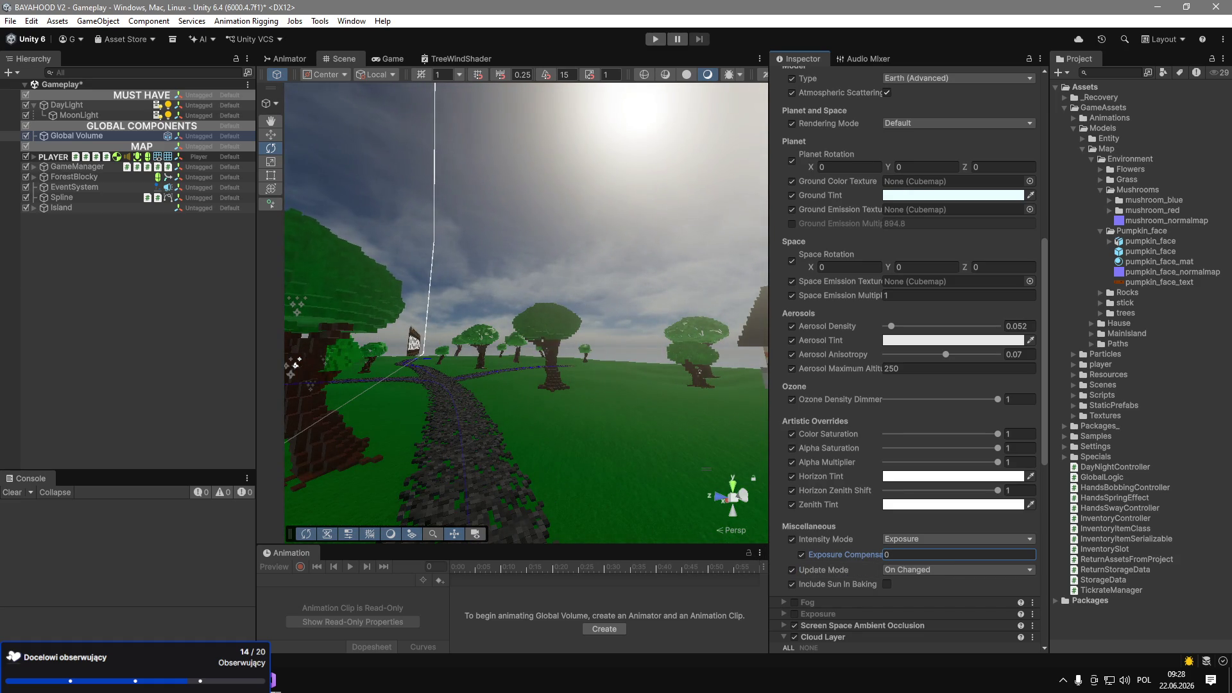
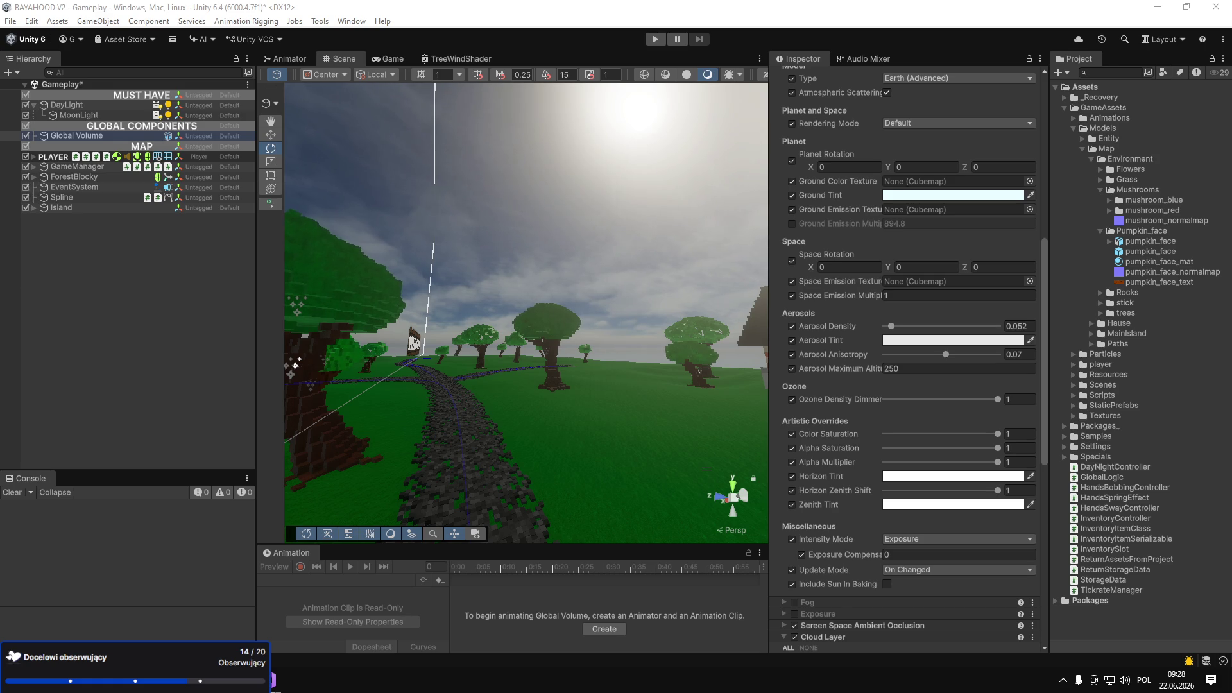
Set the Physically Based Sky exposure compensation to -0.1.
{"action": "scroll", "coordinate": [875, 338], "scroll_direction": "up", "scroll_amount": 7}
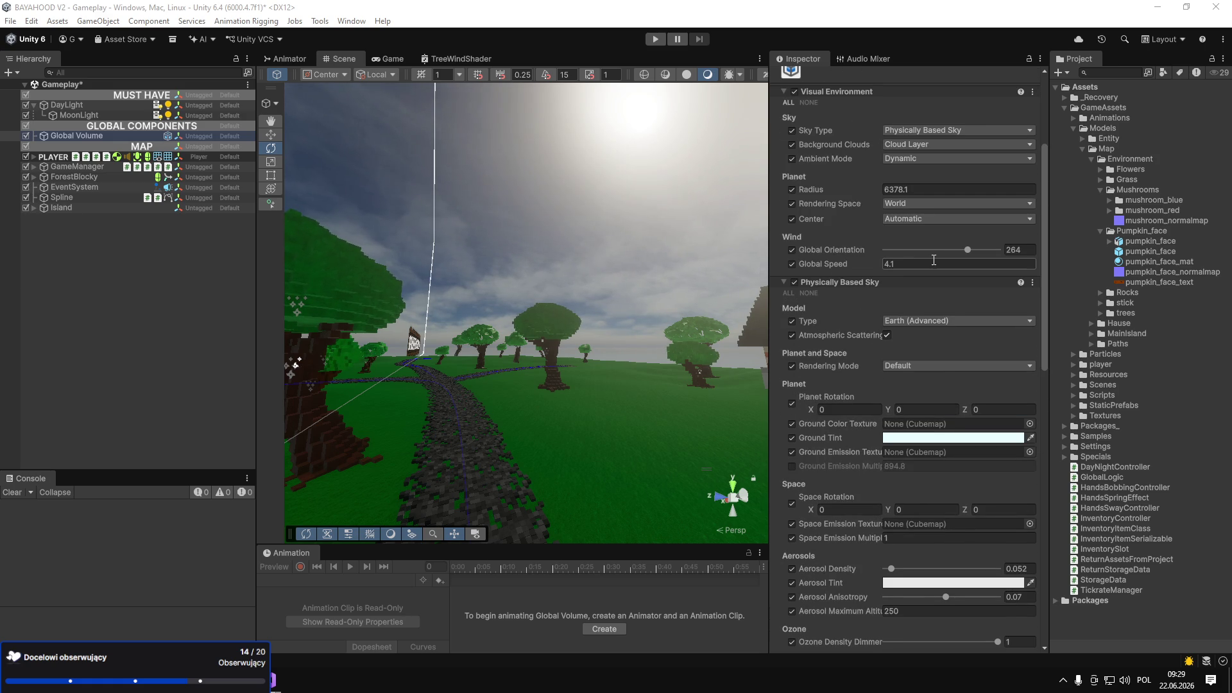
{"action": "scroll", "coordinate": [943, 260], "scroll_direction": "up", "scroll_amount": 1}
{"action": "scroll", "coordinate": [897, 416], "scroll_direction": "up", "scroll_amount": 1}
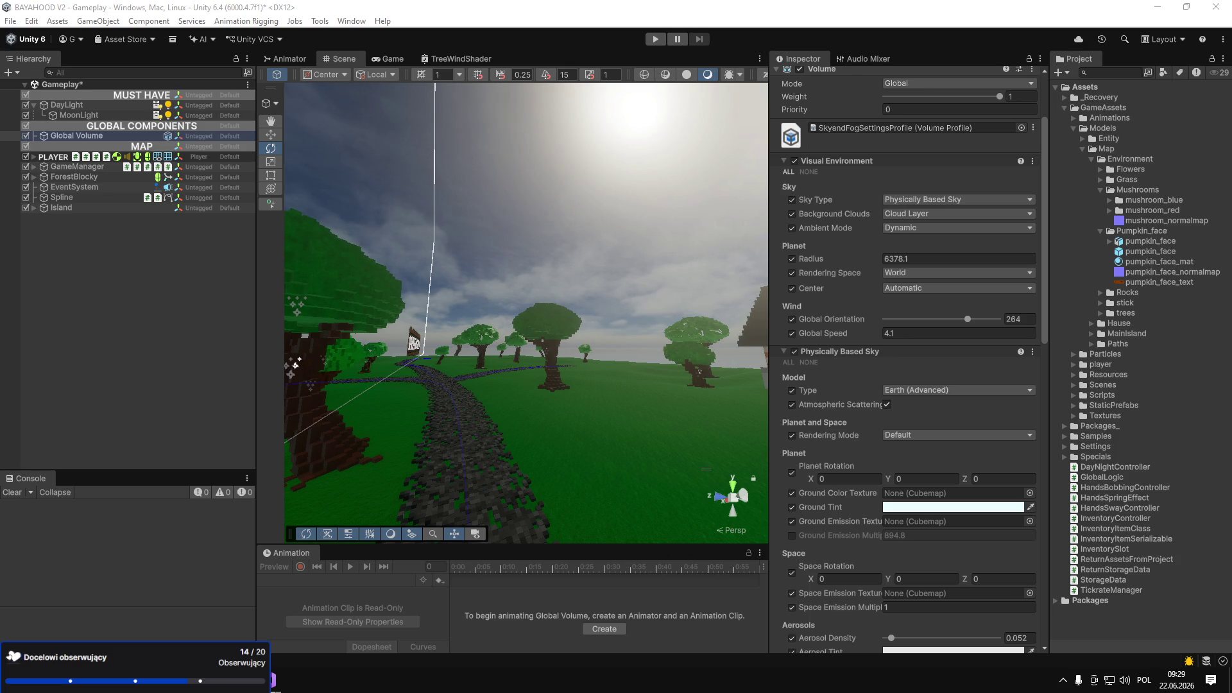
{"action": "scroll", "coordinate": [835, 473], "scroll_direction": "down", "scroll_amount": 3}
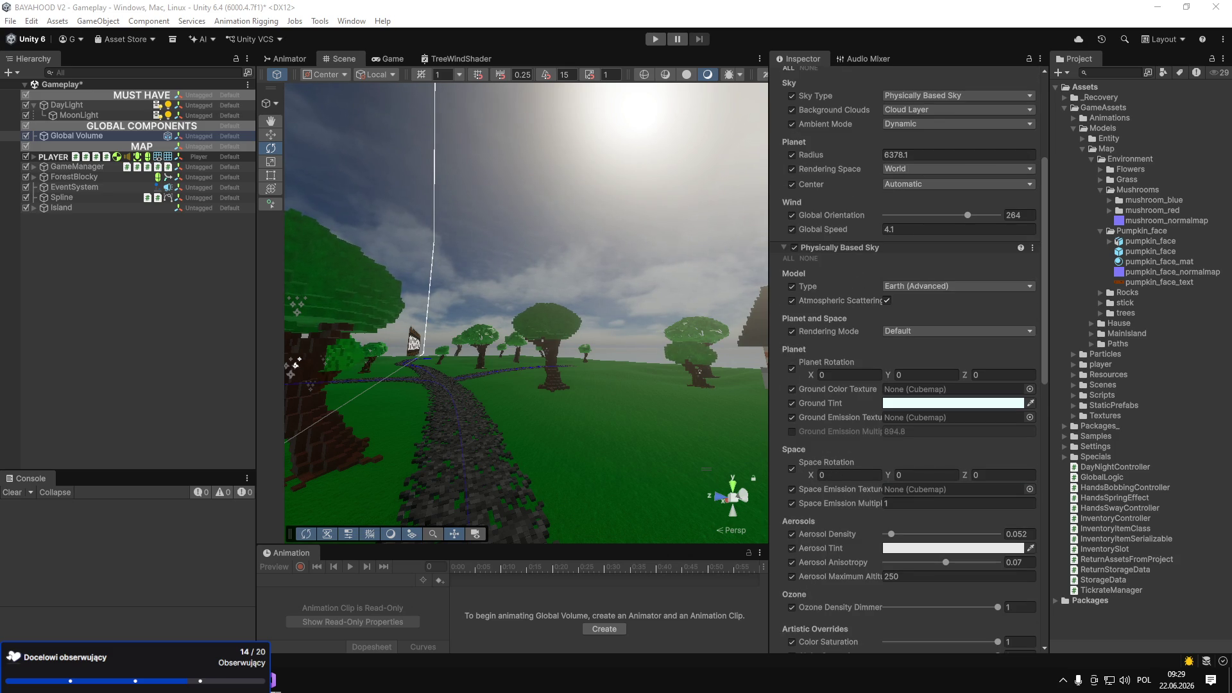
{"action": "scroll", "coordinate": [931, 478], "scroll_direction": "down", "scroll_amount": 9}
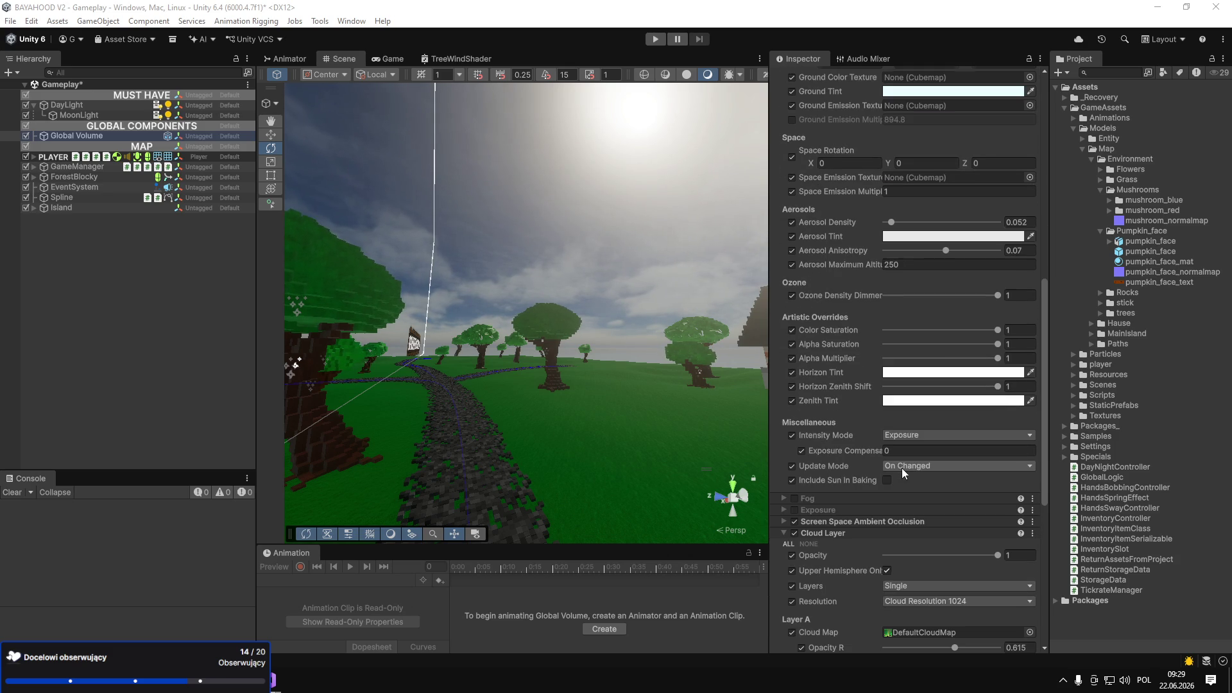
{"action": "left_click", "coordinate": [907, 452]}
{"action": "type", "text": "-0.1"}
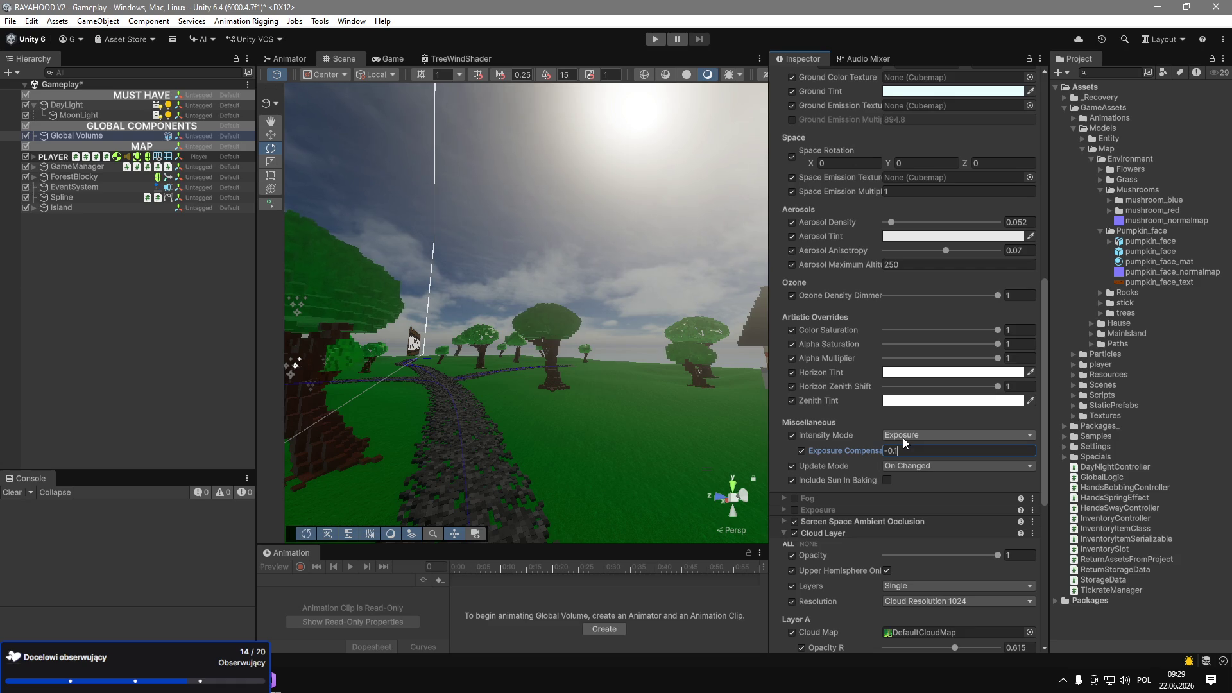
Preview a dark horizon tint, then restore it to white.
{"action": "left_click", "coordinate": [901, 374]}
{"action": "left_click", "coordinate": [939, 380]}
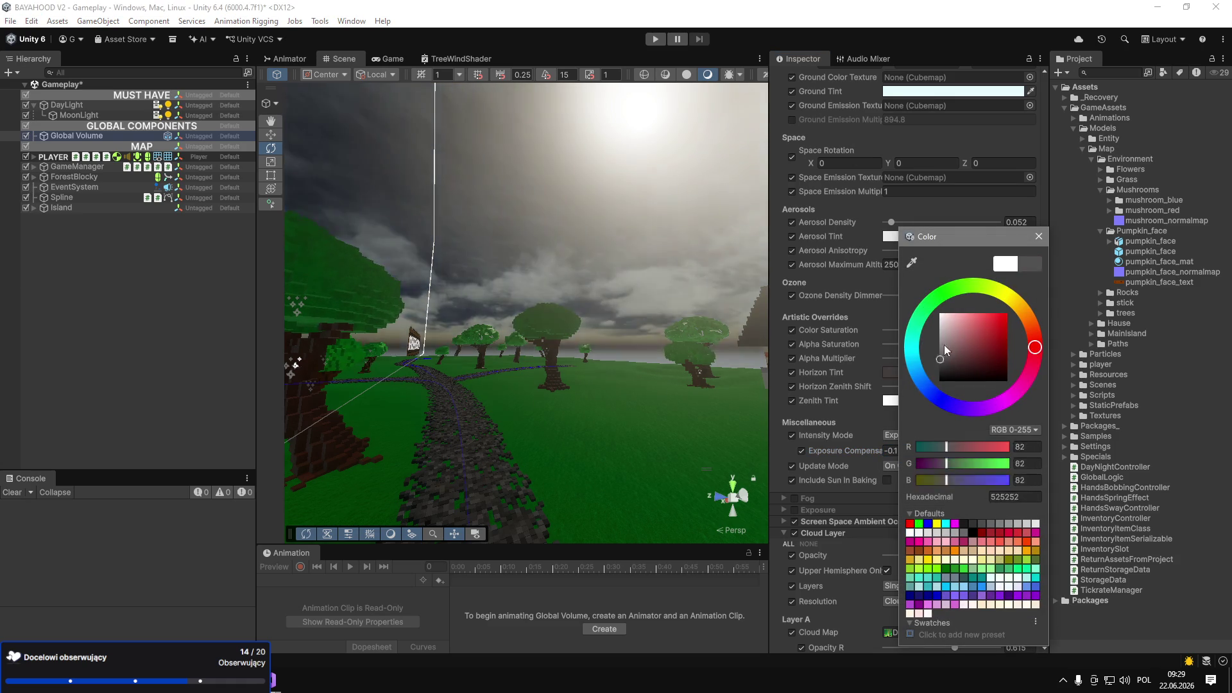
{"action": "left_click", "coordinate": [940, 315]}
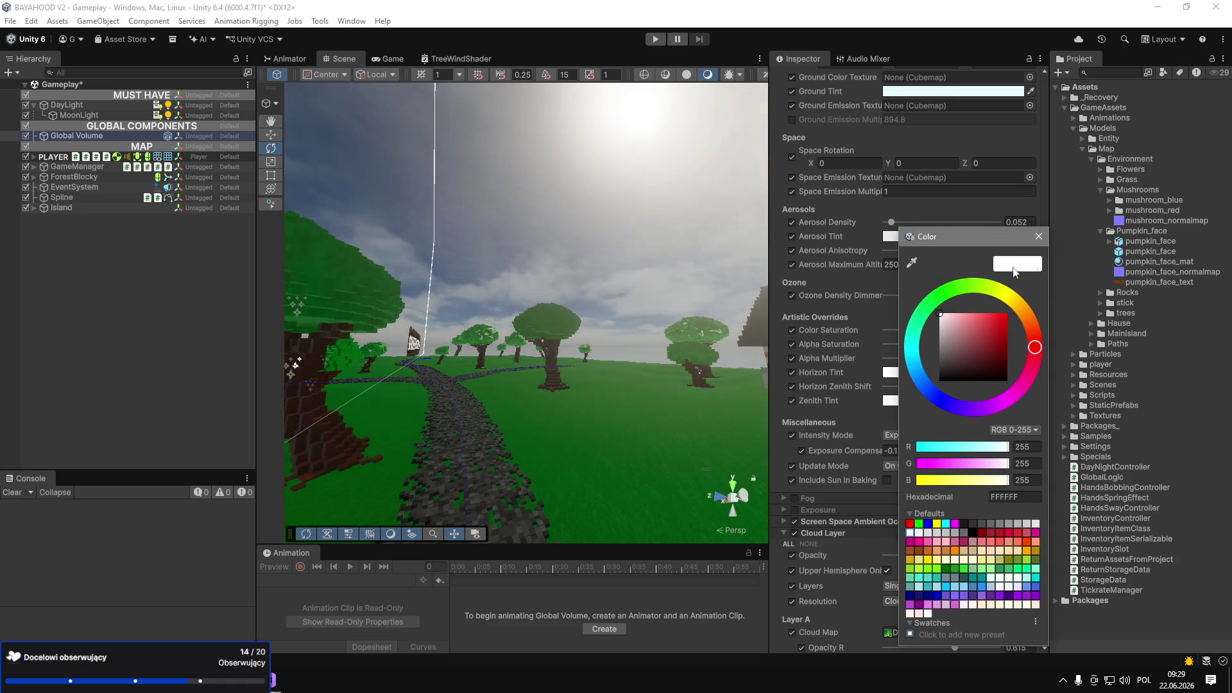
{"action": "left_click", "coordinate": [1039, 236]}
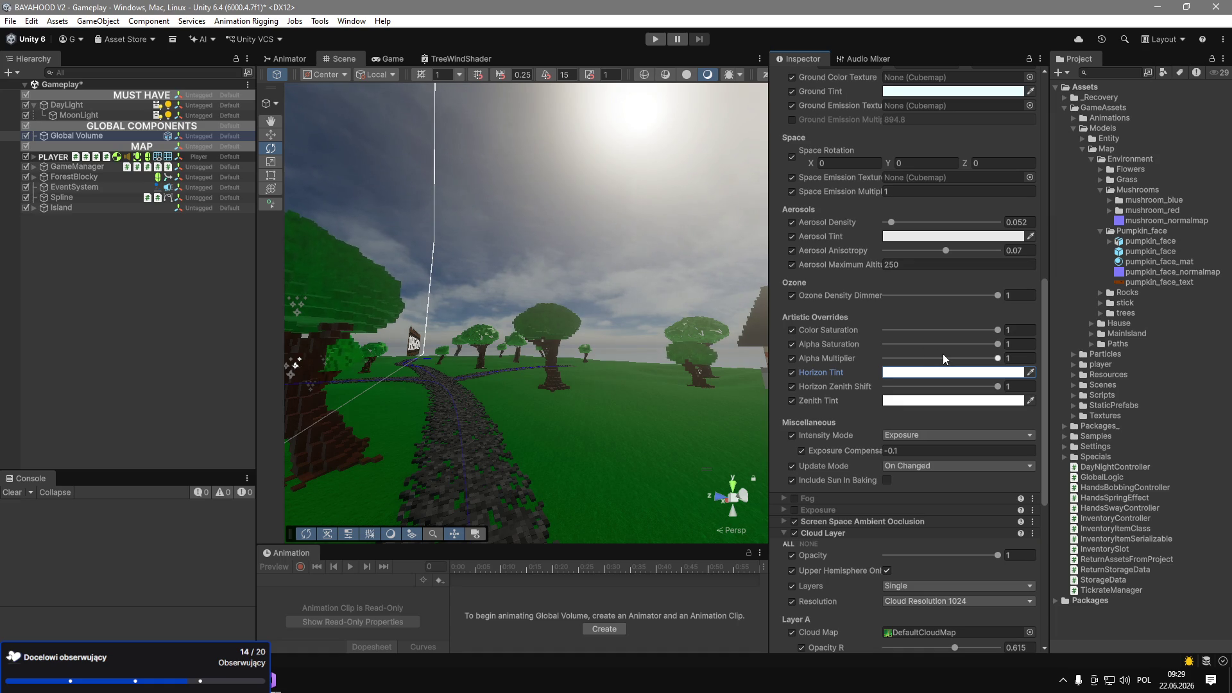
Try an ozone density dimmer of 0.389, undo it back to 1, and collapse the sky settings.
{"action": "left_click_drag", "start_coordinate": [959, 296], "coordinate": [930, 297]}
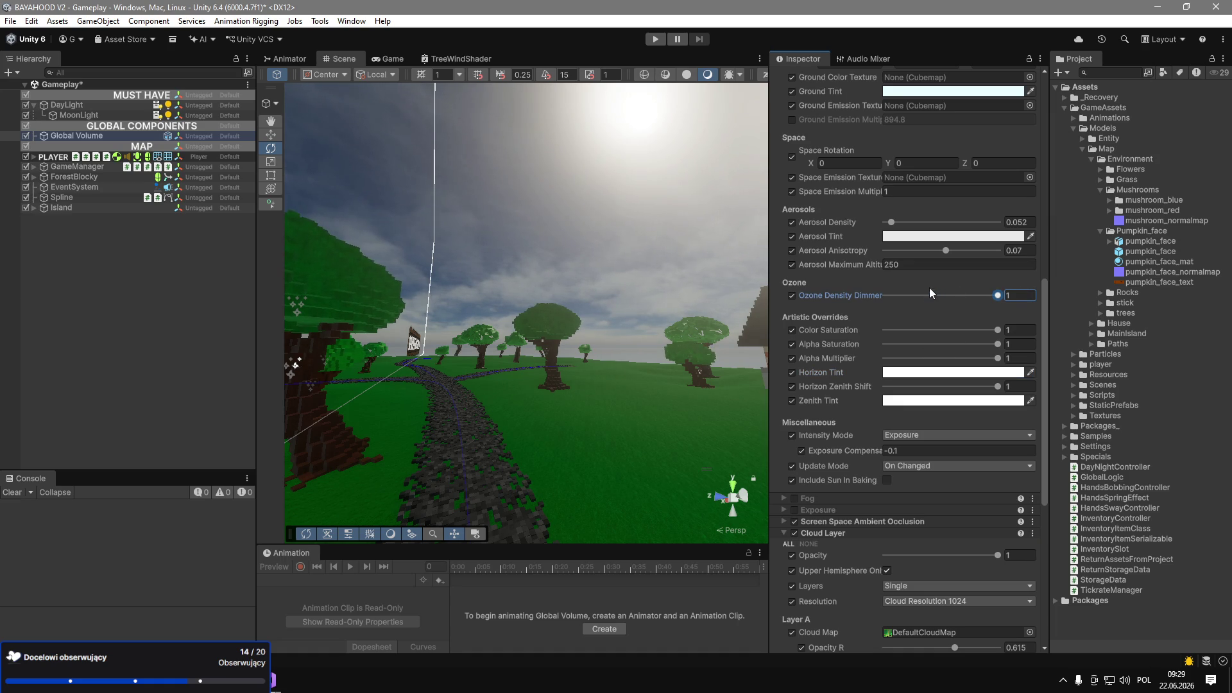
{"action": "left_click", "coordinate": [940, 251]}
{"action": "key", "text": "ctrl+z"}
{"action": "scroll", "coordinate": [941, 343], "scroll_direction": "up", "scroll_amount": 4}
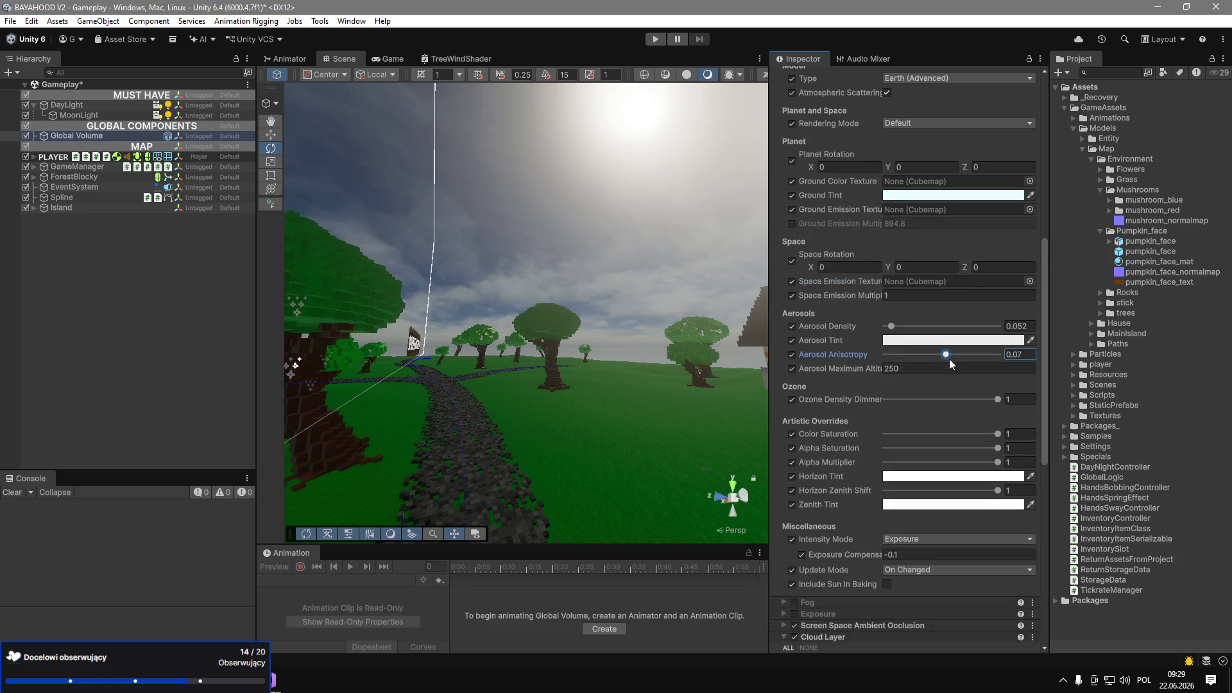
{"action": "scroll", "coordinate": [940, 344], "scroll_direction": "up", "scroll_amount": 4}
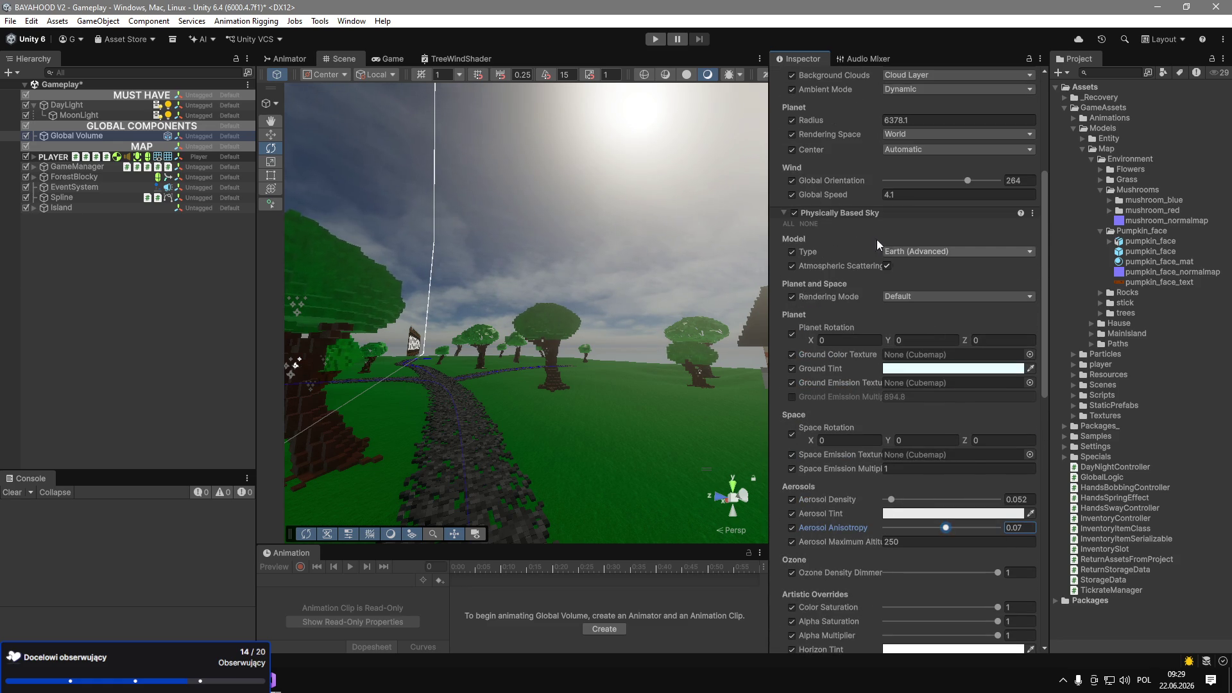
{"action": "left_click", "coordinate": [878, 216]}
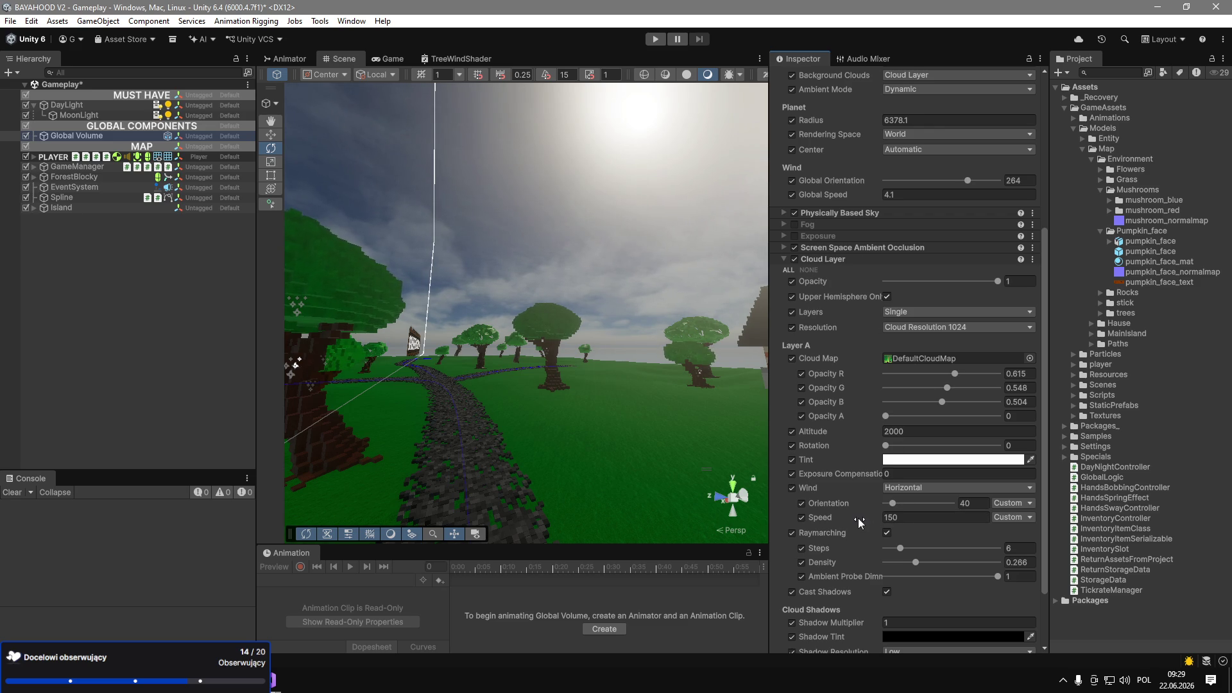
Collapse the Cloud Layer settings and toggle SSAO off and back on.
{"action": "scroll", "coordinate": [860, 523], "scroll_direction": "down", "scroll_amount": 3}
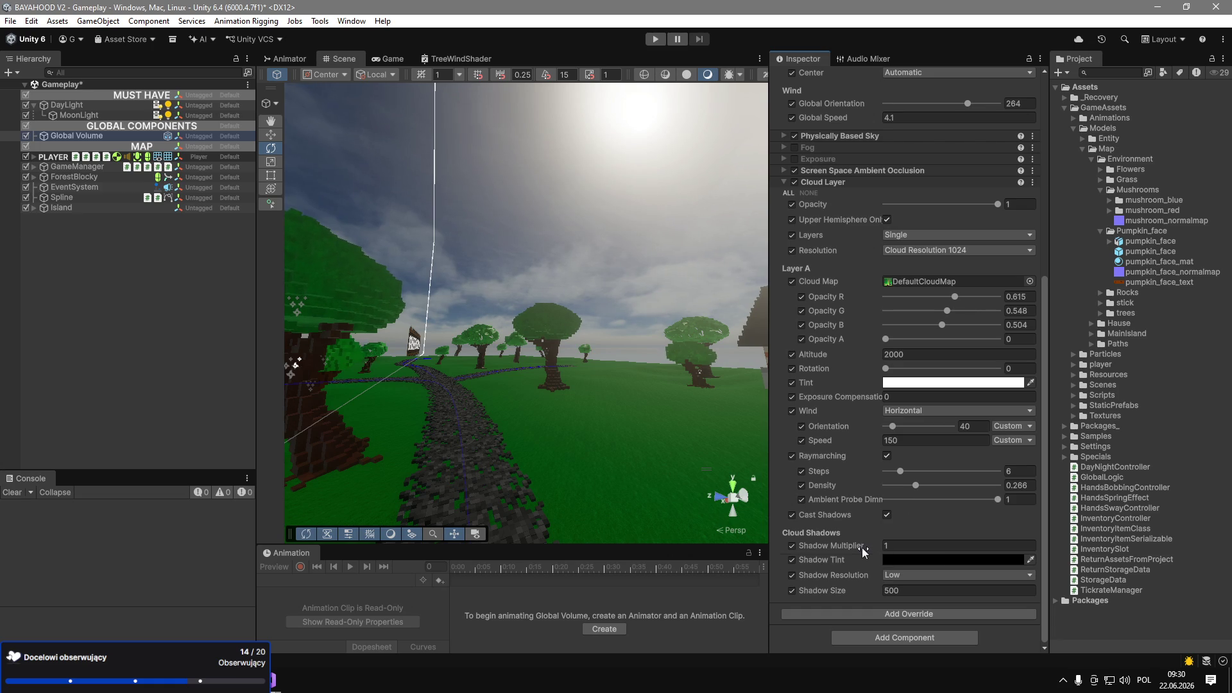
{"action": "scroll", "coordinate": [937, 513], "scroll_direction": "up", "scroll_amount": 6}
{"action": "left_click", "coordinate": [873, 360]}
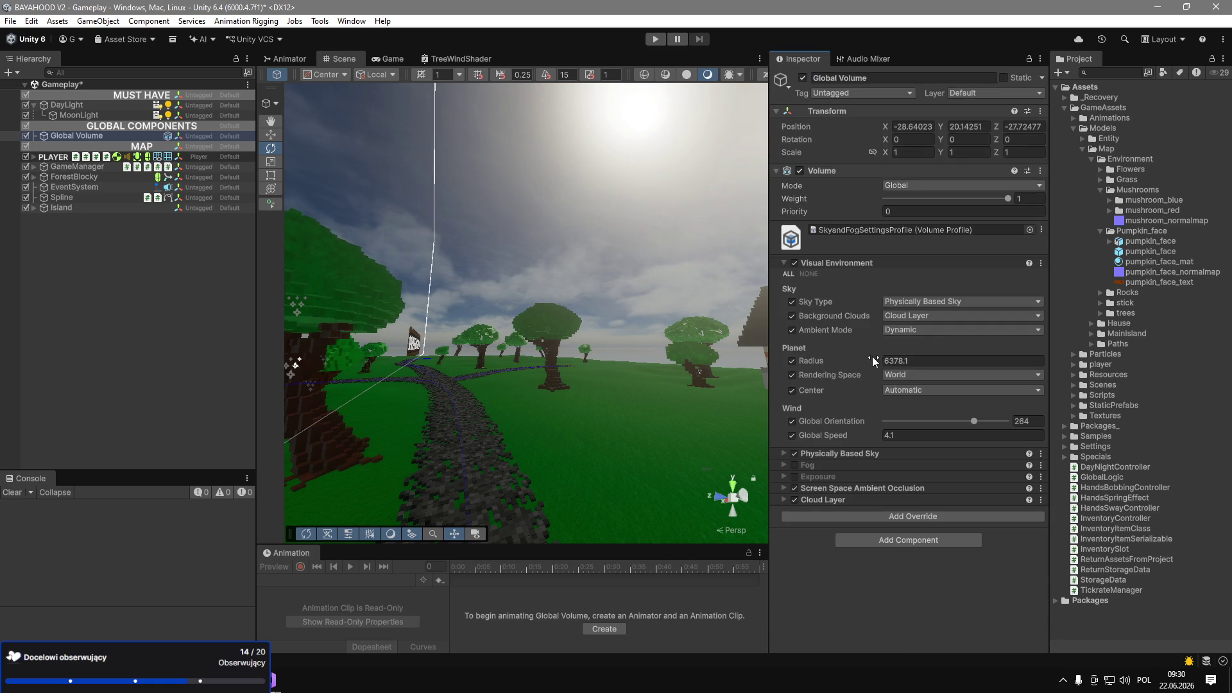
{"action": "left_click", "coordinate": [794, 489]}
{"action": "left_click", "coordinate": [794, 488]}
Tick the Exposure and Fog override checkboxes in the volume profile.
{"action": "left_click", "coordinate": [794, 476]}
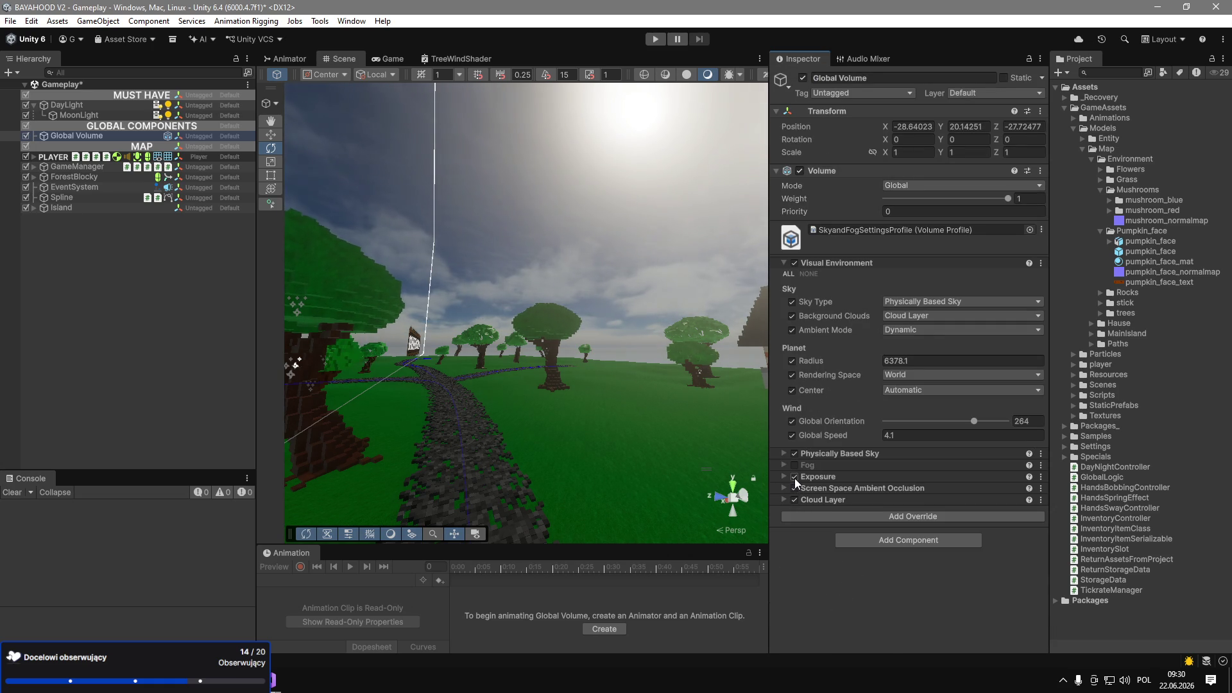
{"action": "left_click", "coordinate": [795, 465]}
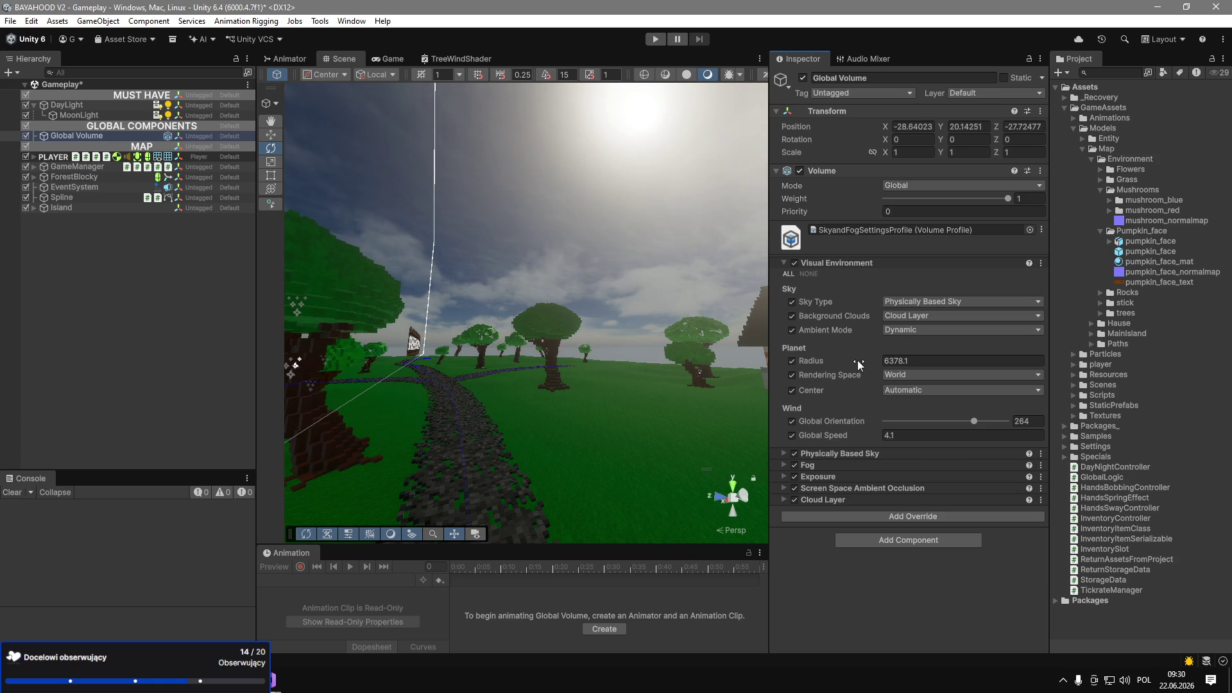
{"action": "left_click", "coordinate": [82, 116]}
Disable the MoonLight and set the DayLight's Y rotation to 153.7, then scrub it around.
{"action": "left_click", "coordinate": [802, 80]}
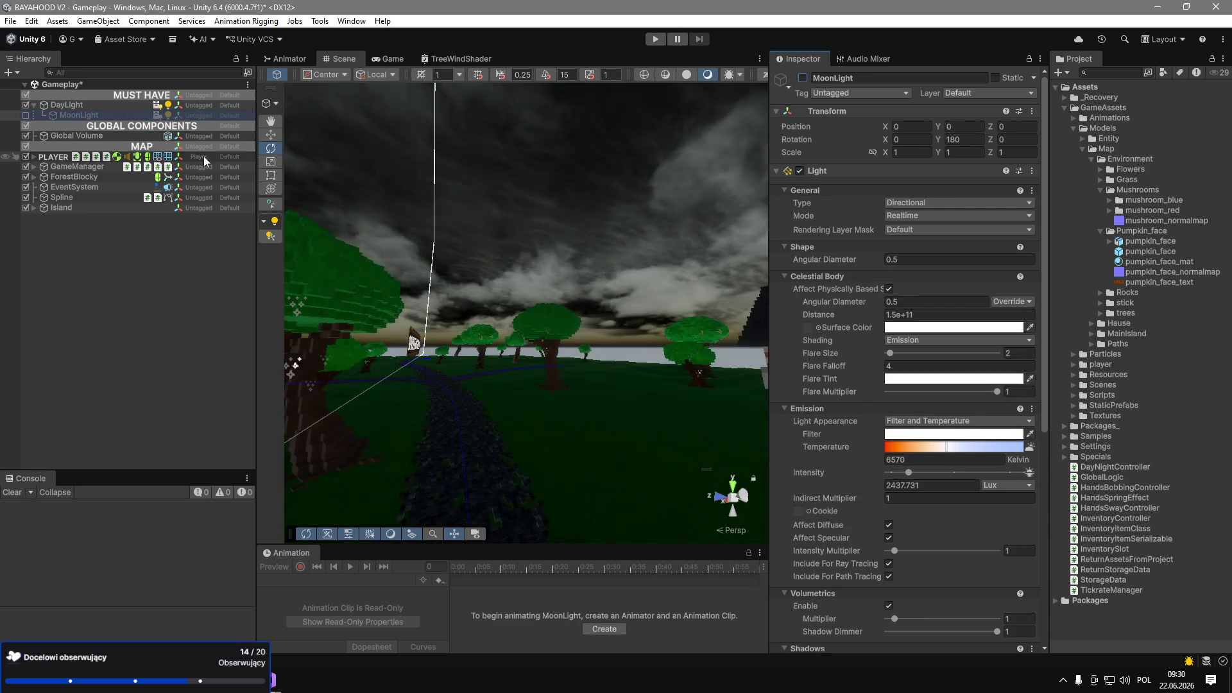
{"action": "left_click", "coordinate": [129, 106]}
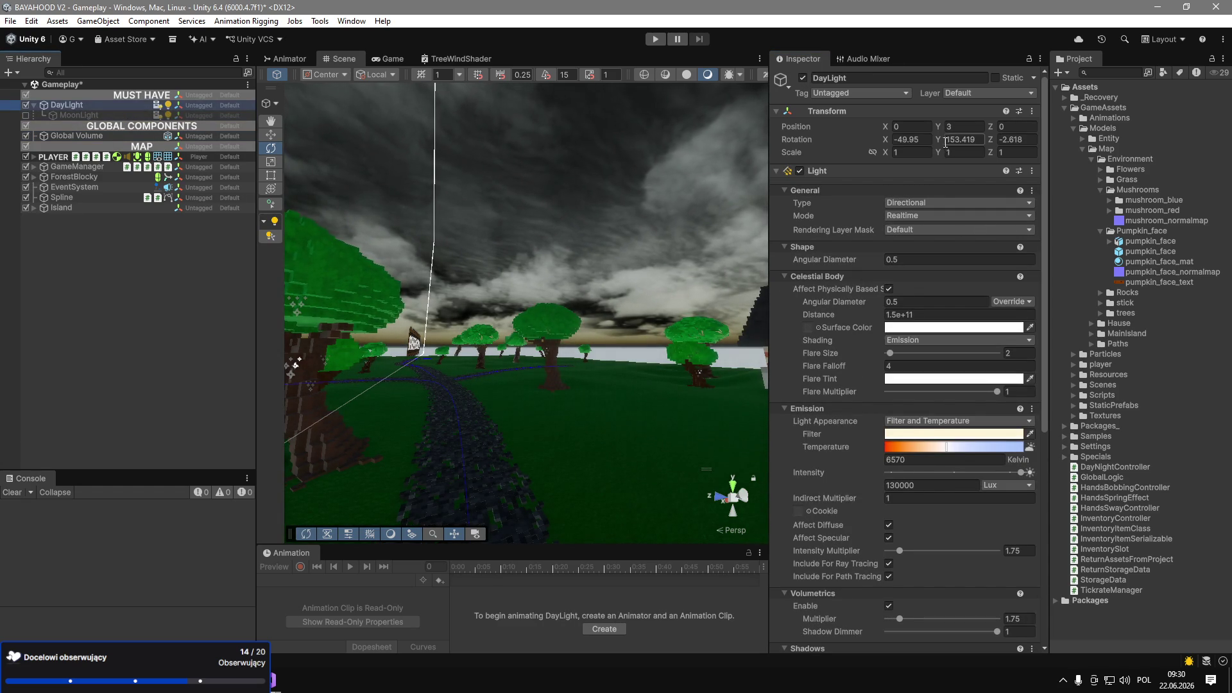
{"action": "left_click", "coordinate": [945, 140]}
{"action": "type", "text": "153.7"}
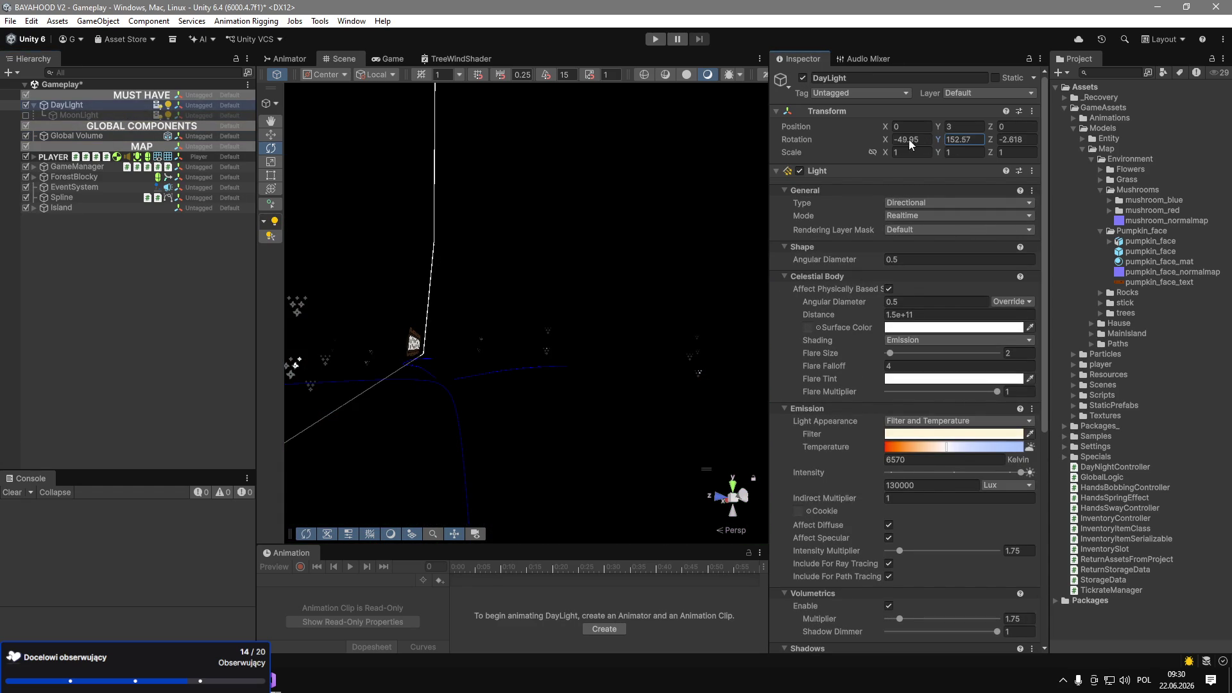
{"action": "type", "text": "150.27"}
{"action": "key", "text": "Return"}
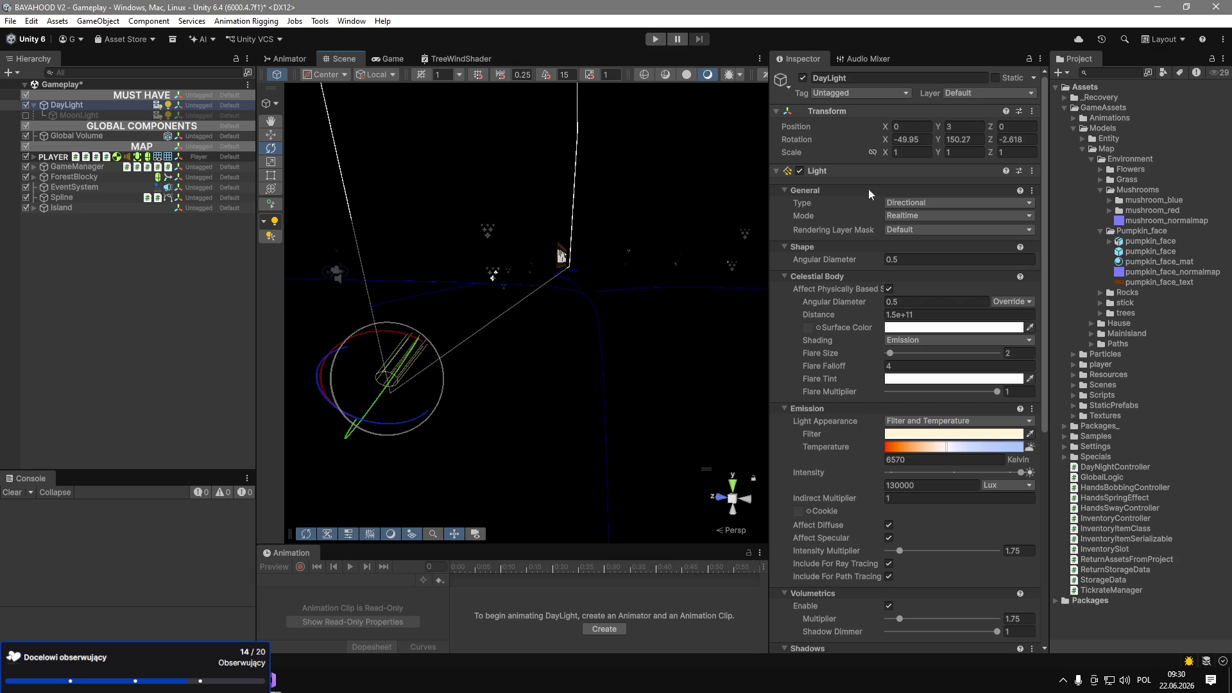
{"action": "mouse_move", "coordinate": [930, 142]}
{"action": "left_mouse_down"}
{"action": "mouse_move", "coordinate": [1122, 151]}
{"action": "mouse_move", "coordinate": [39, 173]}
{"action": "mouse_move", "coordinate": [270, 205]}
{"action": "mouse_move", "coordinate": [643, 214]}
{"action": "mouse_move", "coordinate": [961, 180]}
{"action": "mouse_move", "coordinate": [930, 147]}
{"action": "mouse_move", "coordinate": [860, 140]}
{"action": "left_mouse_up"}
Reset the DayLight's Y and Z rotation values to 0.
{"action": "left_click", "coordinate": [908, 140]}
{"action": "type", "text": "0"}
{"action": "key", "text": "Tab"}
{"action": "type", "text": "0"}
{"action": "key", "text": "Tab"}
{"action": "key", "text": "BackSpace"}
Re-enable the MoonLight and set its angular diameter to 0.
{"action": "left_click", "coordinate": [142, 114]}
{"action": "left_click", "coordinate": [803, 78]}
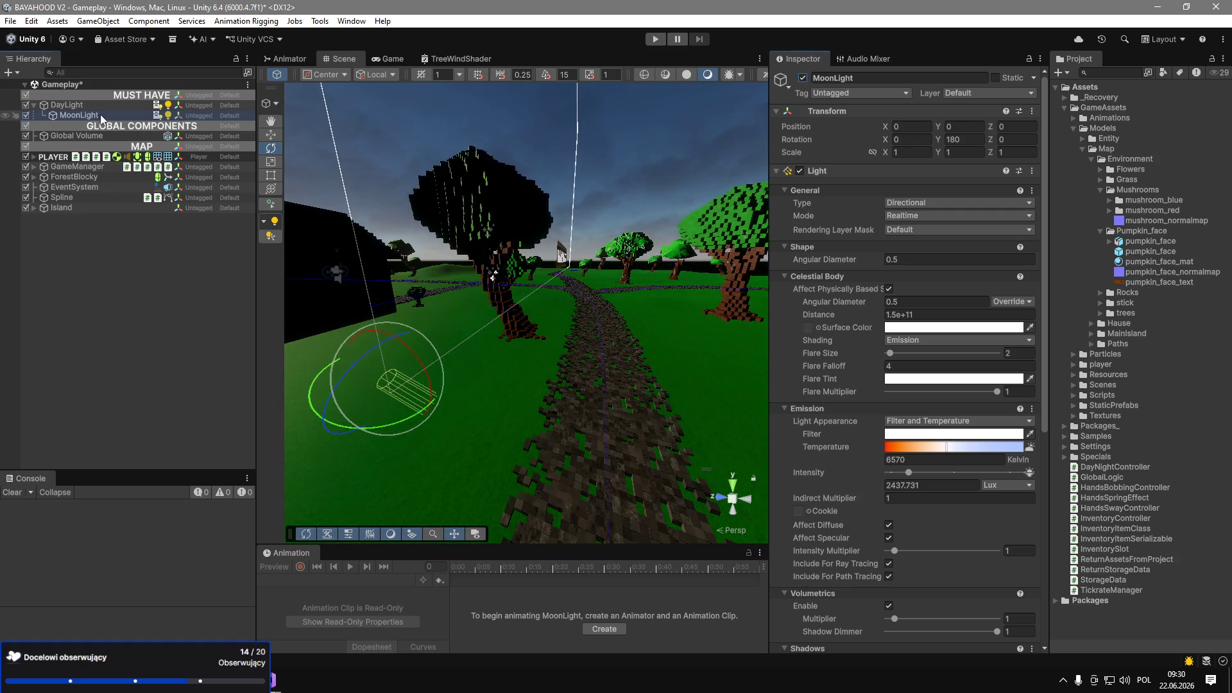
{"action": "left_click", "coordinate": [842, 301]}
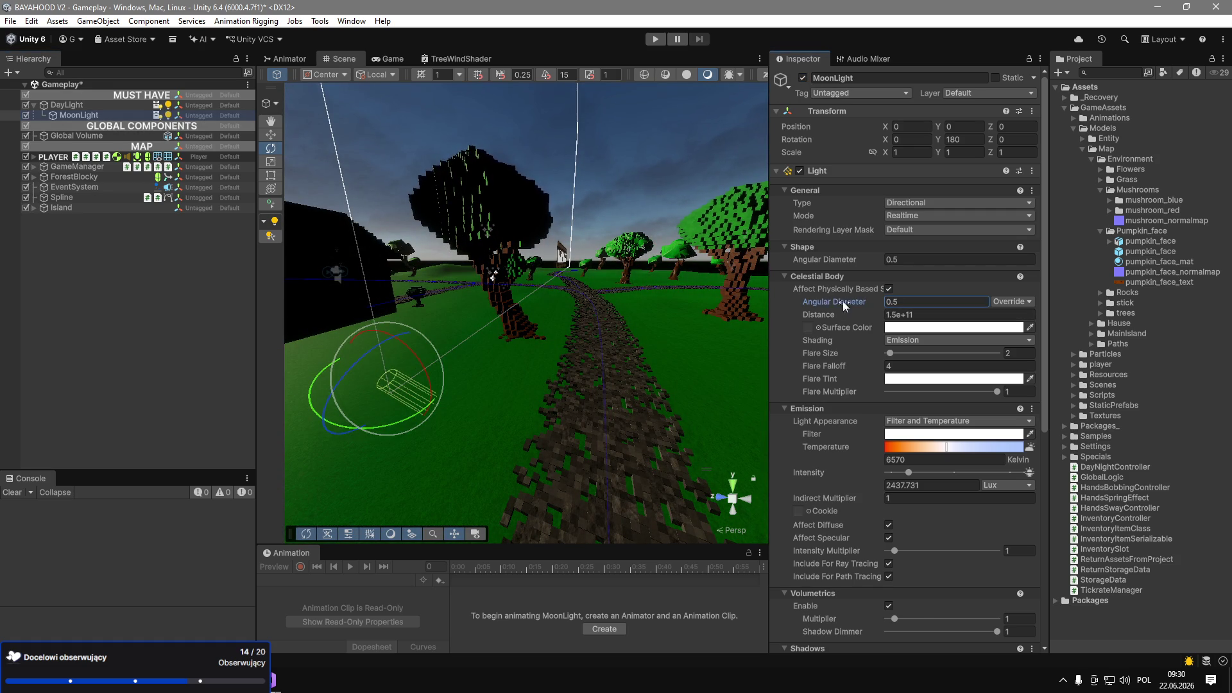
{"action": "type", "text": "0"}
{"action": "left_click_drag", "start_coordinate": [853, 303], "coordinate": [820, 283]}
{"action": "left_click", "coordinate": [850, 316]}
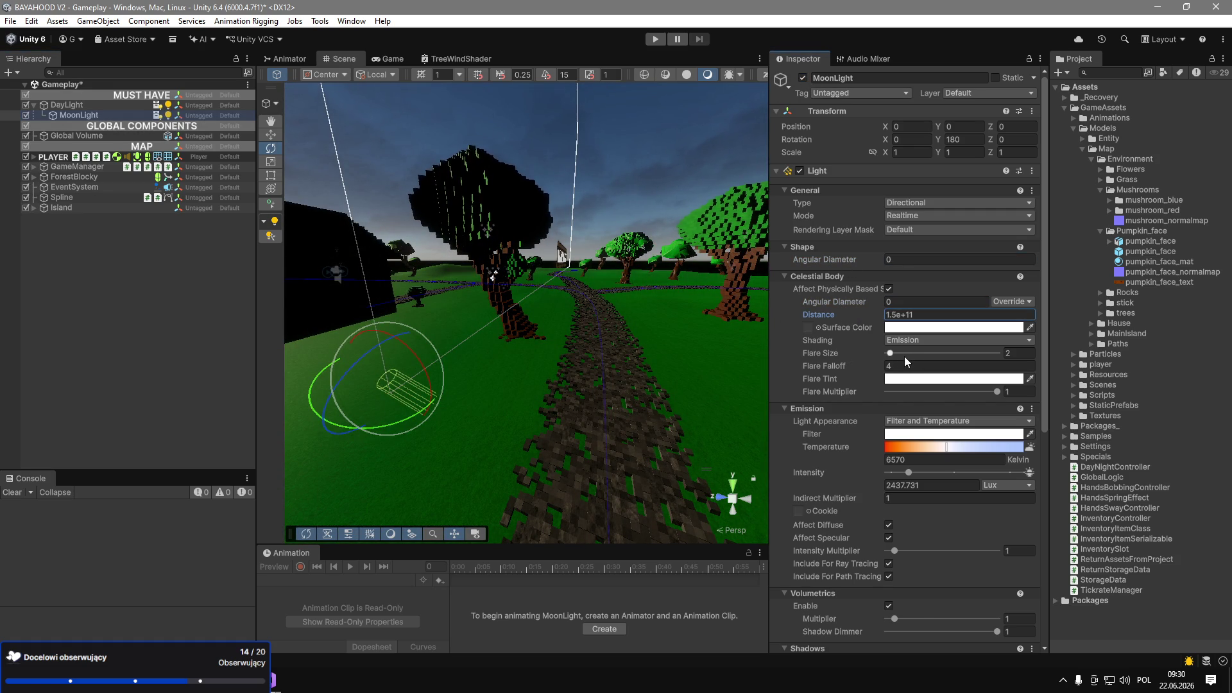
Dim the moon to about 65 lux, indirect multiplier 0, intensity multiplier 0.06, and view the night scene.
{"action": "left_click_drag", "start_coordinate": [908, 473], "coordinate": [896, 478]}
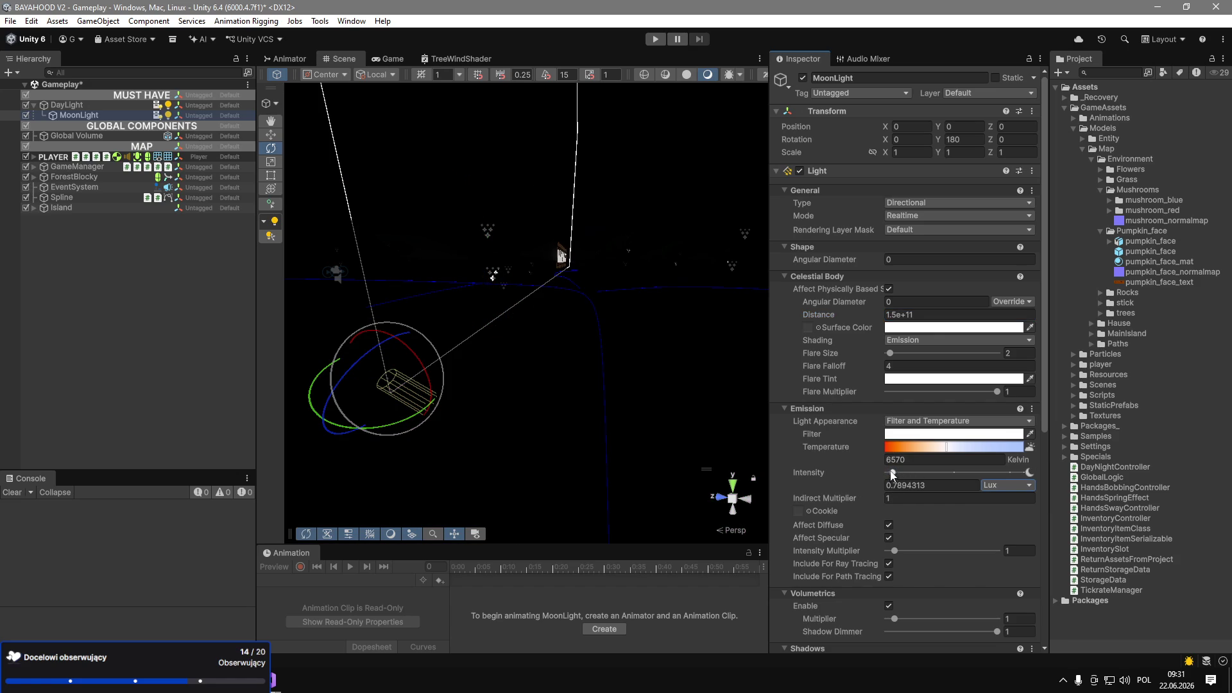
{"action": "left_click_drag", "start_coordinate": [892, 476], "coordinate": [868, 503]}
{"action": "left_click", "coordinate": [890, 526]}
{"action": "left_click", "coordinate": [889, 526]}
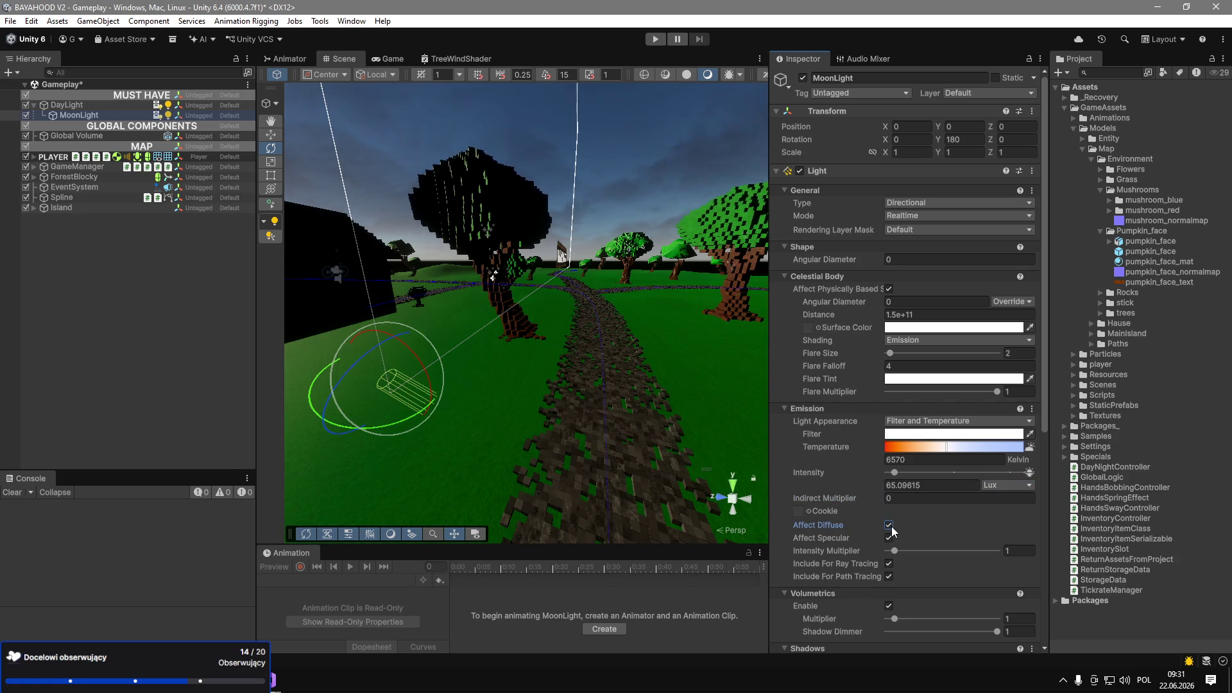
{"action": "left_click_drag", "start_coordinate": [895, 550], "coordinate": [891, 554]}
{"action": "mouse_move", "coordinate": [738, 308]}
{"action": "left_mouse_down"}
{"action": "mouse_move", "coordinate": [778, 294]}
{"action": "mouse_move", "coordinate": [822, 349]}
{"action": "mouse_move", "coordinate": [1194, 342]}
{"action": "mouse_move", "coordinate": [70, 335]}
{"action": "mouse_move", "coordinate": [113, 302]}
{"action": "mouse_move", "coordinate": [18, 302]}
{"action": "mouse_move", "coordinate": [928, 345]}
{"action": "mouse_move", "coordinate": [870, 466]}
{"action": "mouse_move", "coordinate": [847, 411]}
{"action": "mouse_move", "coordinate": [784, 359]}
{"action": "mouse_move", "coordinate": [887, 204]}
{"action": "left_mouse_up"}
{"action": "mouse_move", "coordinate": [488, 301]}
{"action": "left_mouse_down"}
{"action": "mouse_move", "coordinate": [468, 295]}
{"action": "mouse_move", "coordinate": [482, 456]}
{"action": "mouse_move", "coordinate": [540, 255]}
{"action": "mouse_move", "coordinate": [449, 296]}
{"action": "mouse_move", "coordinate": [636, 346]}
{"action": "mouse_move", "coordinate": [661, 286]}
{"action": "mouse_move", "coordinate": [684, 274]}
{"action": "left_mouse_up"}
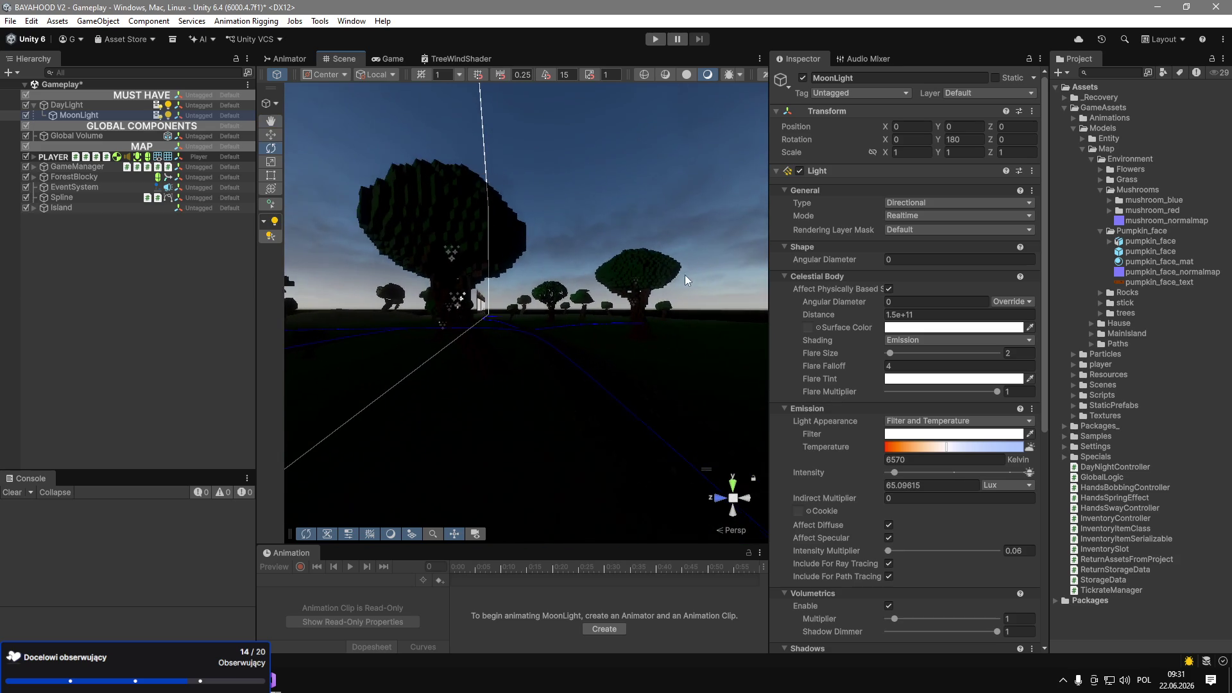
{"action": "left_click", "coordinate": [86, 137]}
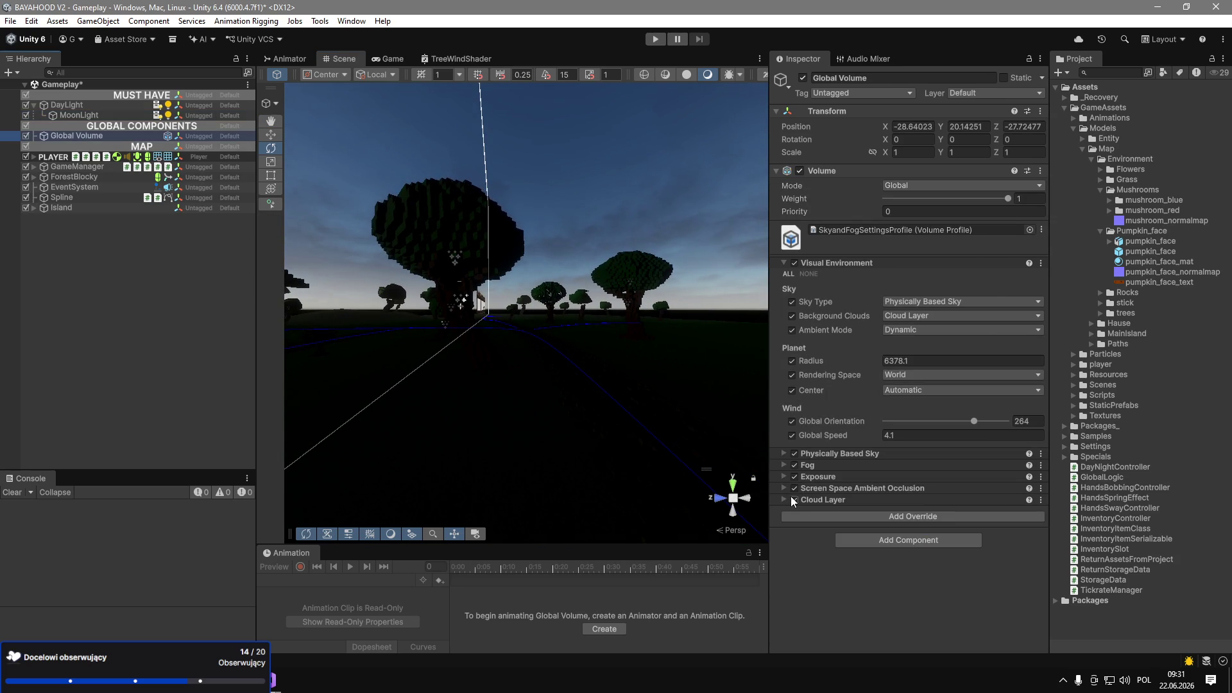
Toggle the Cloud Layer override off and back on, and widen the Scene view.
{"action": "left_click", "coordinate": [794, 500]}
{"action": "left_click", "coordinate": [795, 501]}
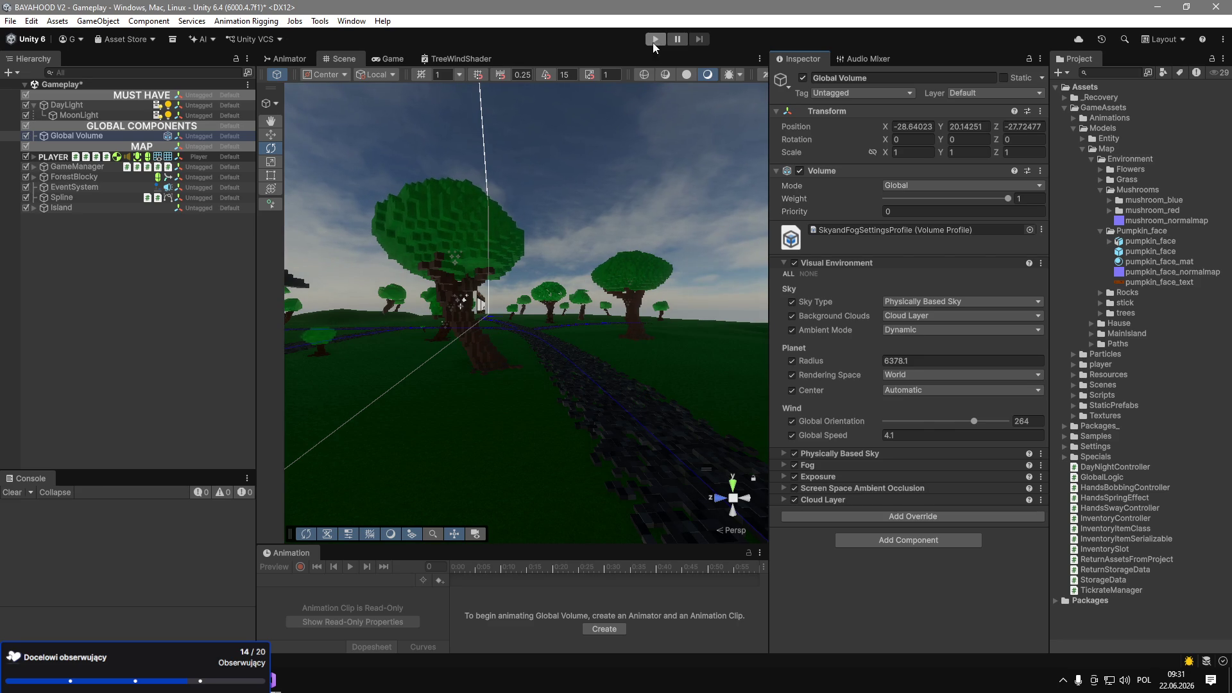
{"action": "left_click_drag", "start_coordinate": [768, 93], "coordinate": [870, 90]}
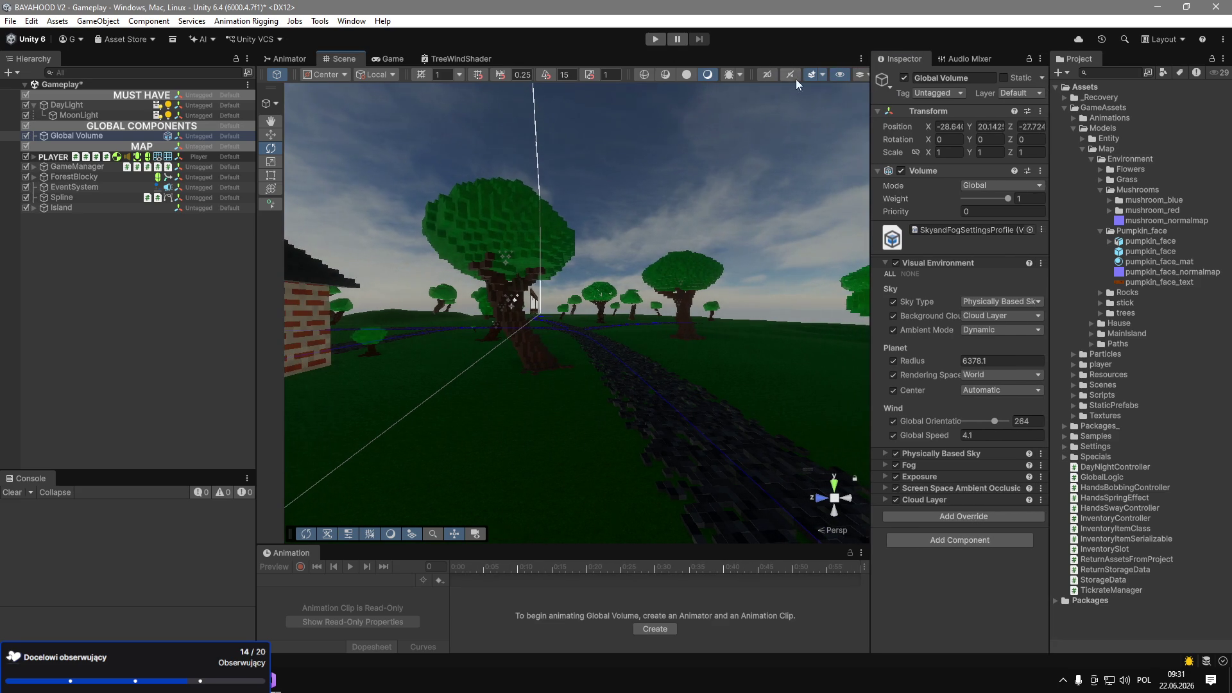
Enter Play mode, walk forward with hotbar slot 3, then free the cursor and select MoonLight.
{"action": "left_click", "coordinate": [663, 41]}
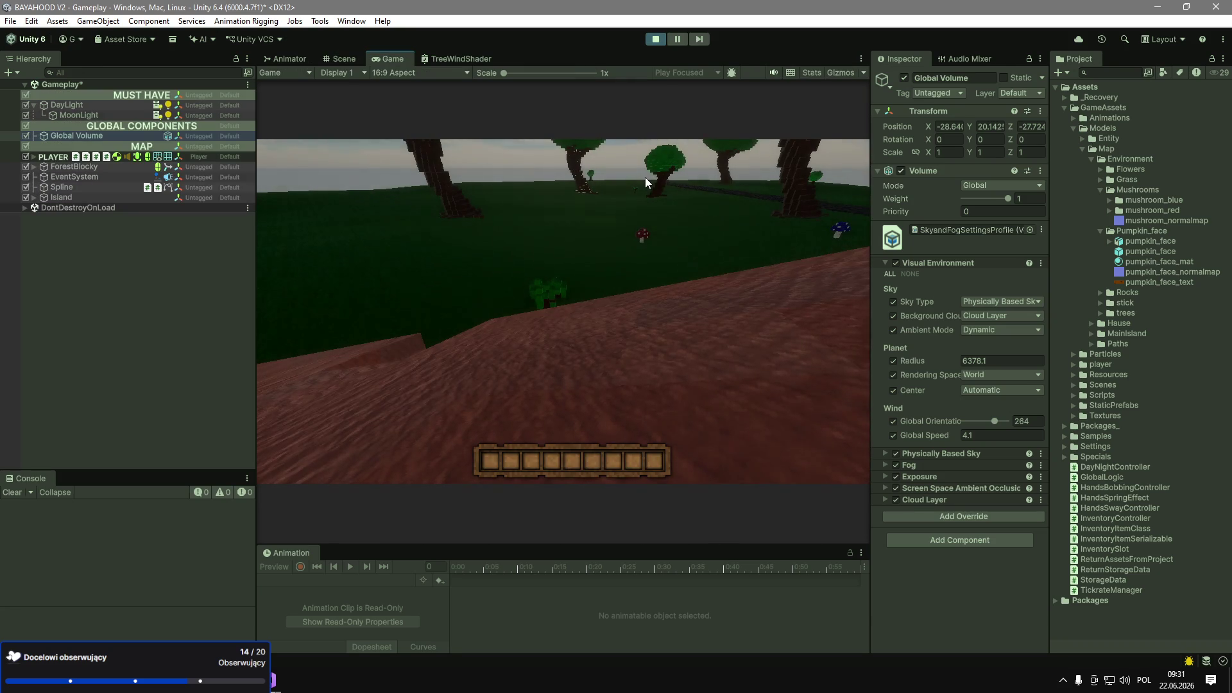
{"action": "left_click", "coordinate": [587, 214]}
{"action": "key", "text": "3"}
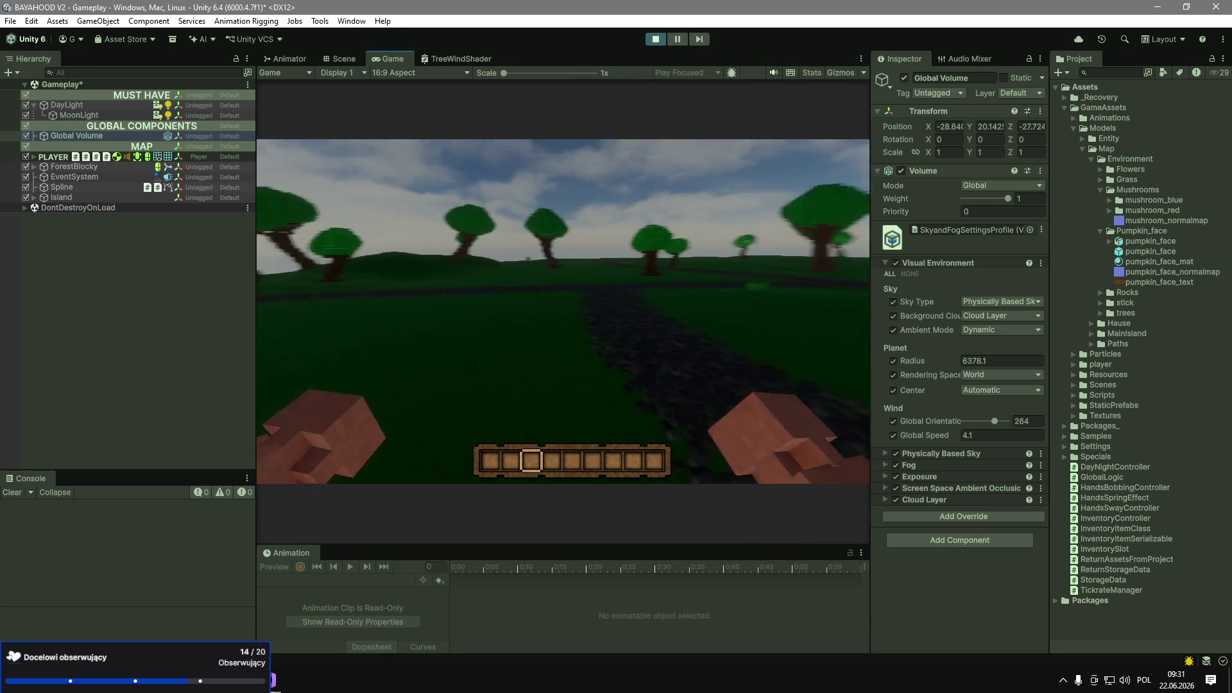
{"action": "key", "text": "w"}
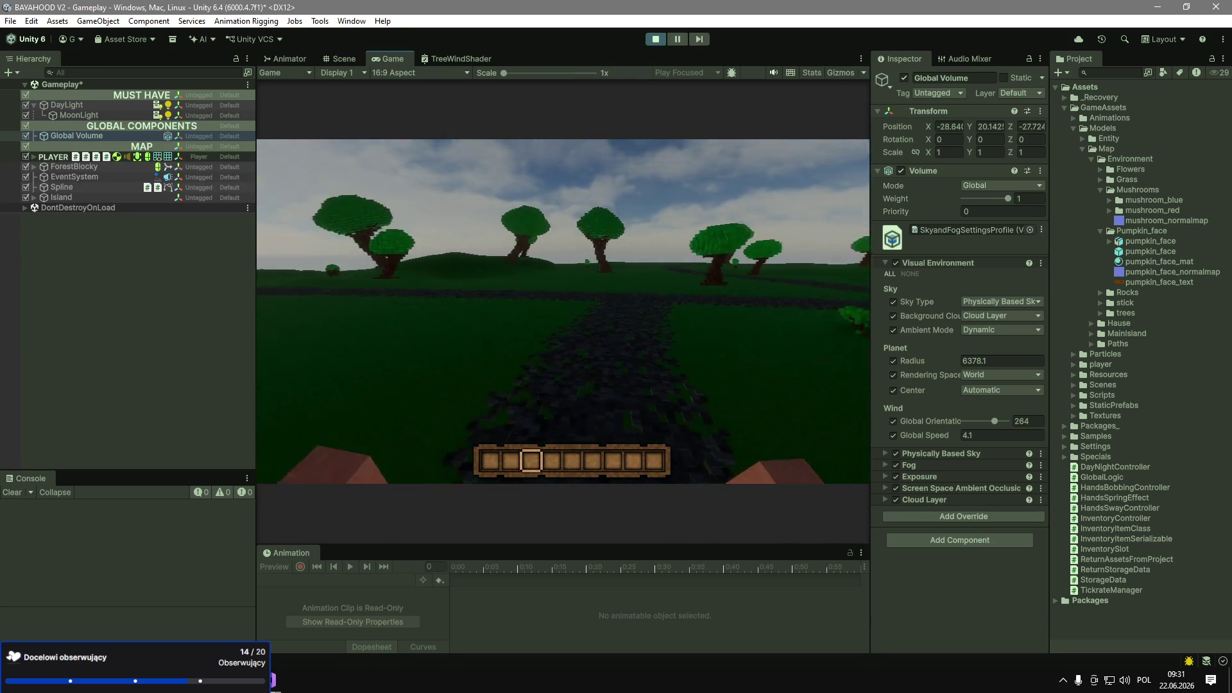
{"action": "key", "text": "Escape"}
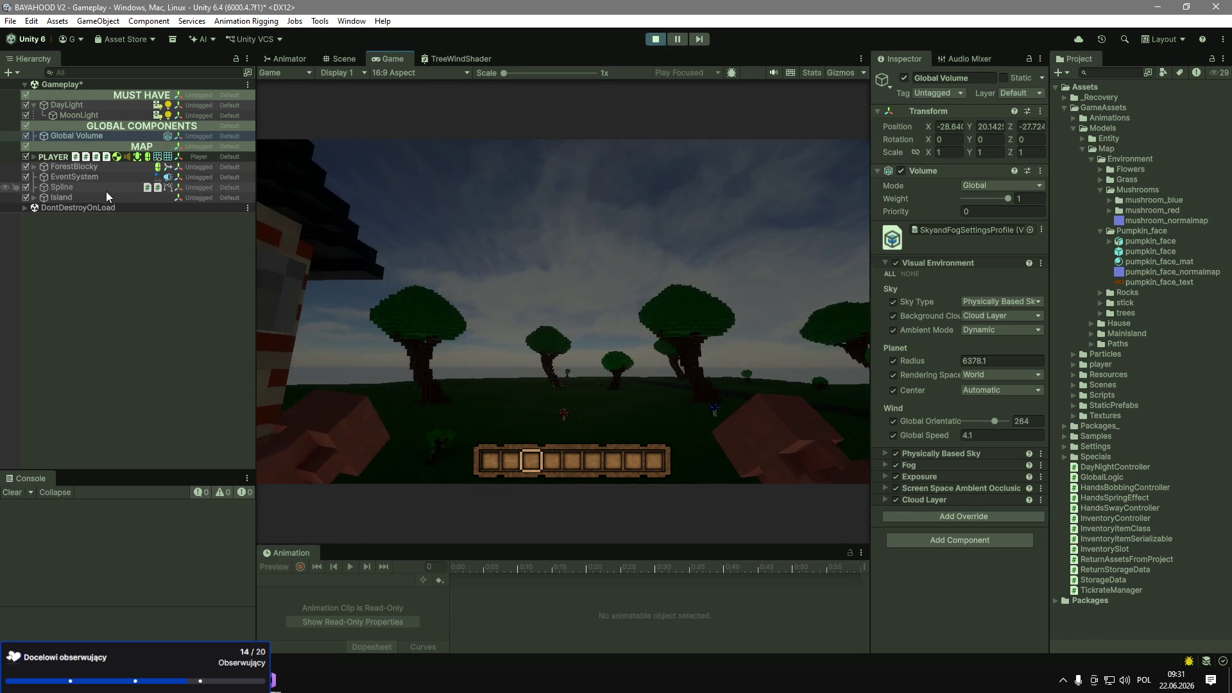
{"action": "left_click", "coordinate": [83, 115]}
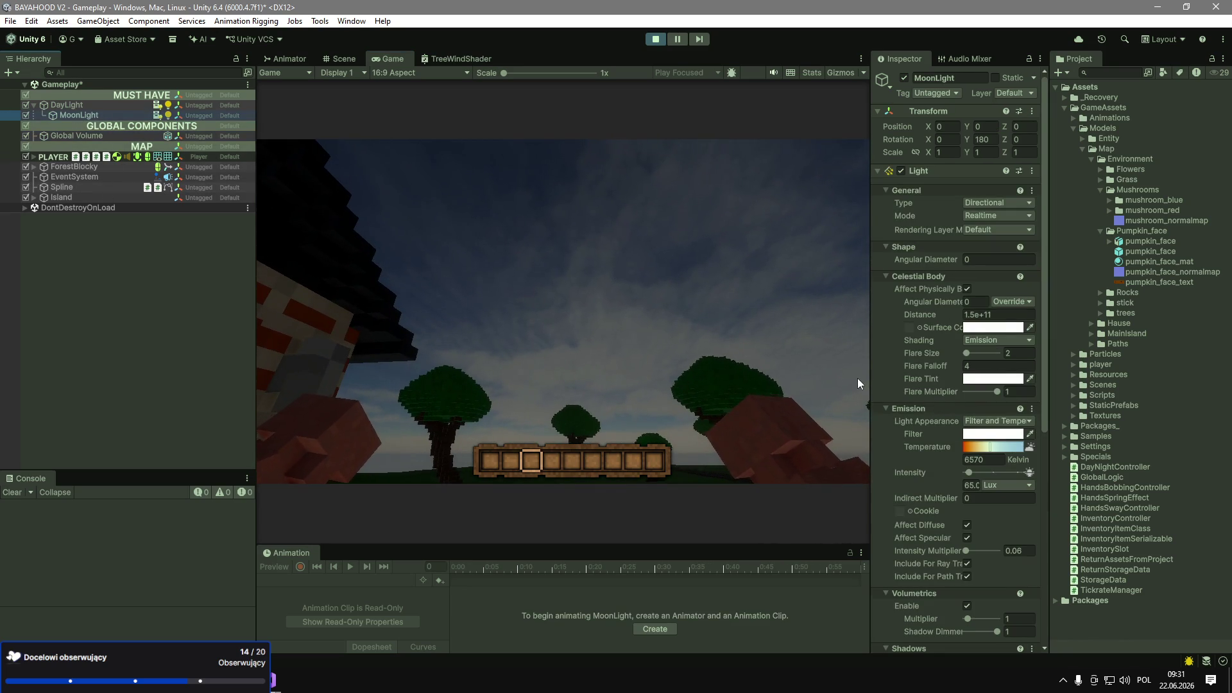
Dim the MoonLight's intensity to about 0.87 lux.
{"action": "left_click_drag", "start_coordinate": [870, 383], "coordinate": [767, 377]}
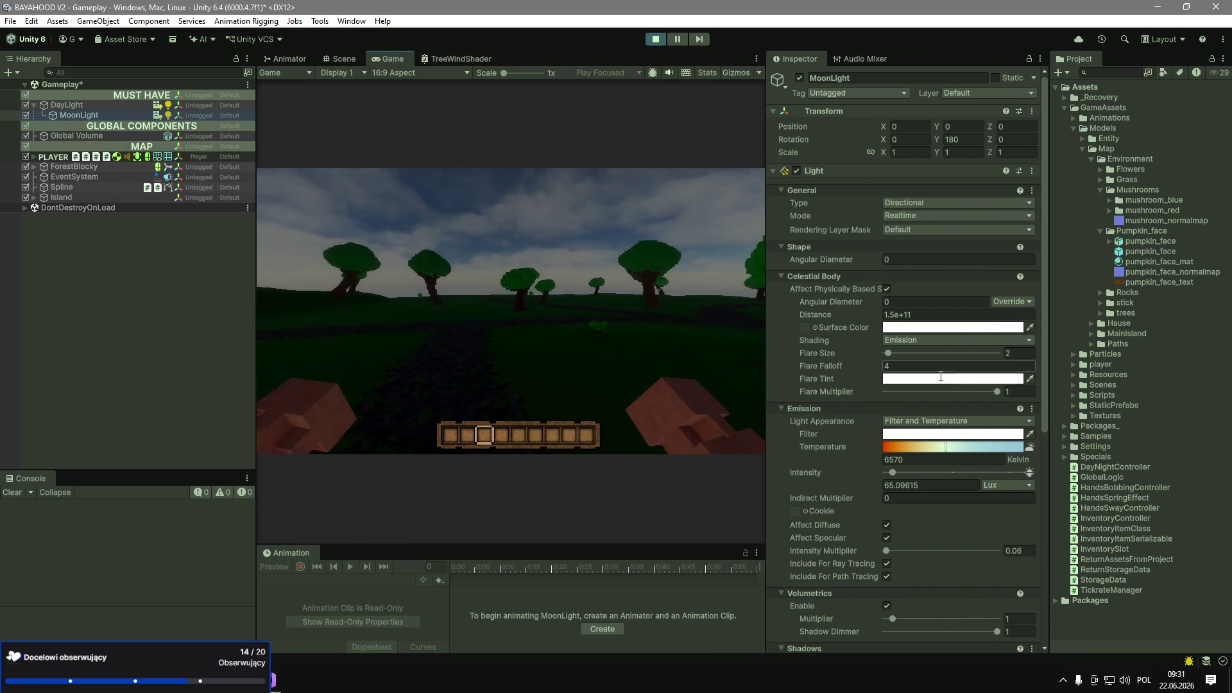
{"action": "scroll", "coordinate": [947, 379], "scroll_direction": "down", "scroll_amount": 3}
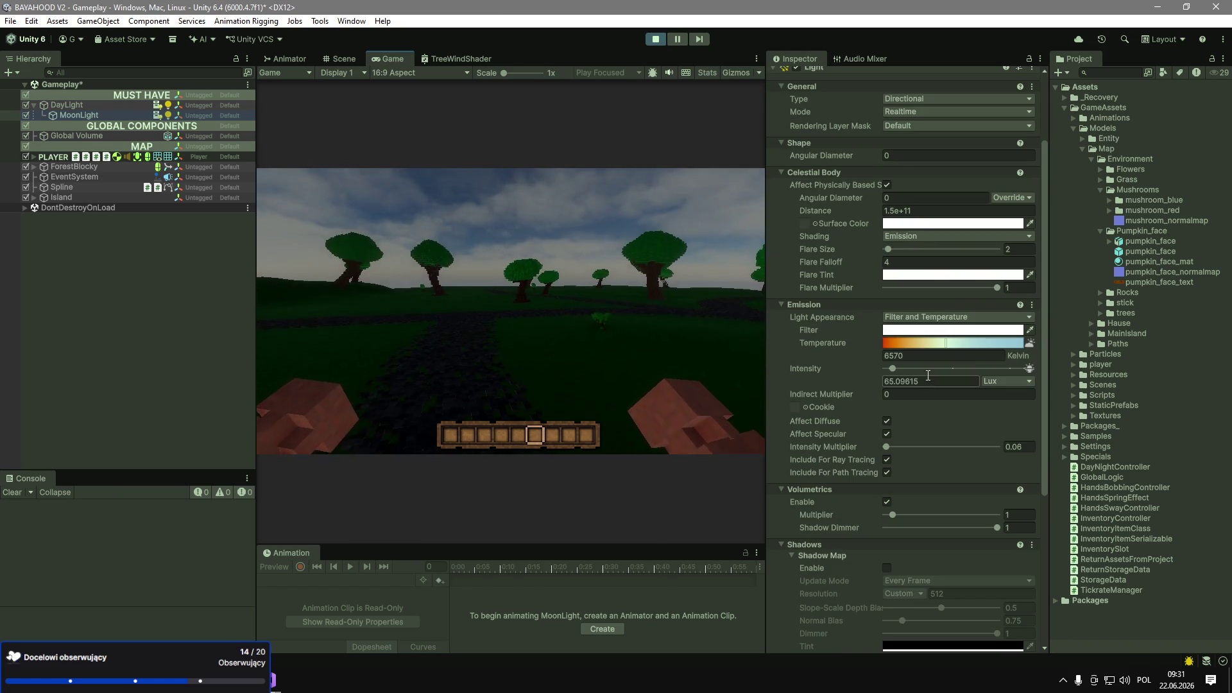
{"action": "left_click_drag", "start_coordinate": [892, 369], "coordinate": [891, 370]}
Set the DayLight's X rotation to -180.
{"action": "left_click", "coordinate": [67, 105]}
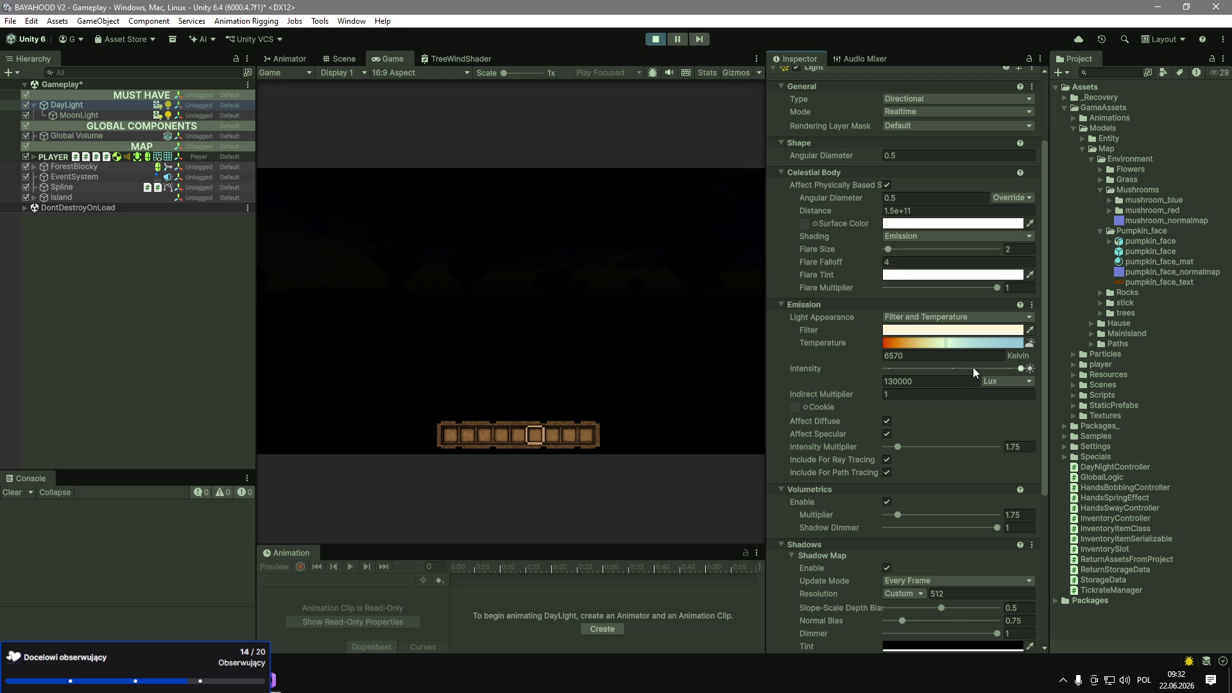
{"action": "scroll", "coordinate": [869, 233], "scroll_direction": "up", "scroll_amount": 3}
{"action": "left_click", "coordinate": [920, 143]}
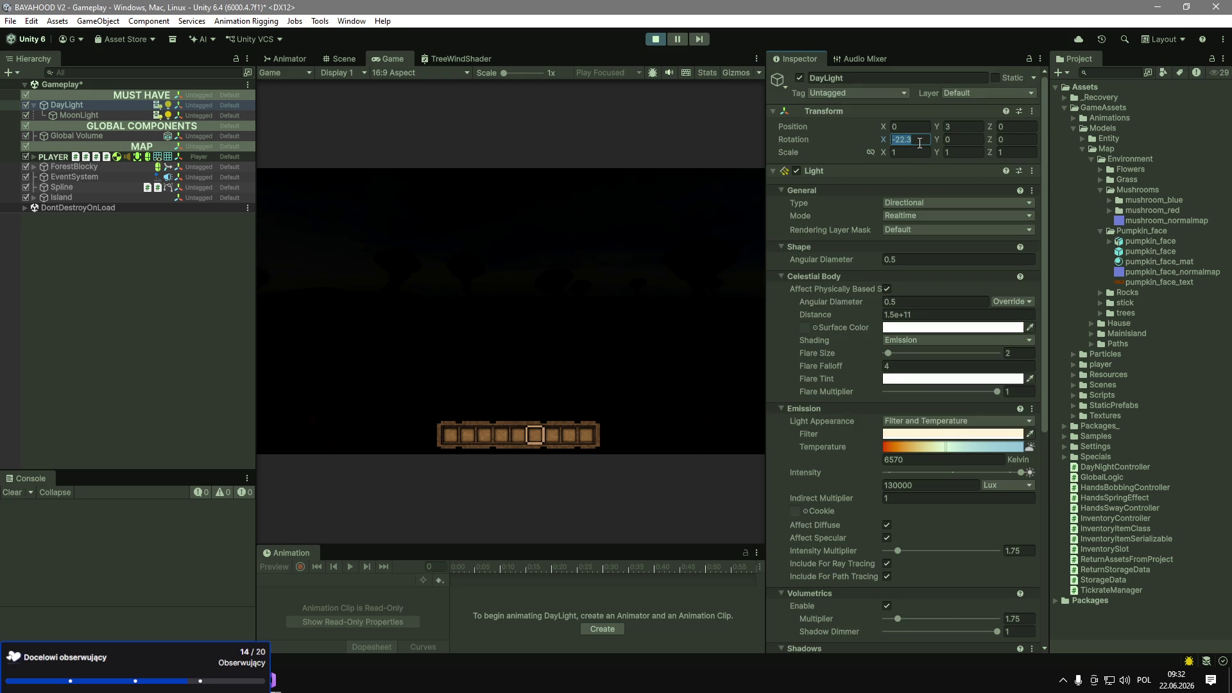
{"action": "type", "text": "-180"}
{"action": "left_click", "coordinate": [680, 249]}
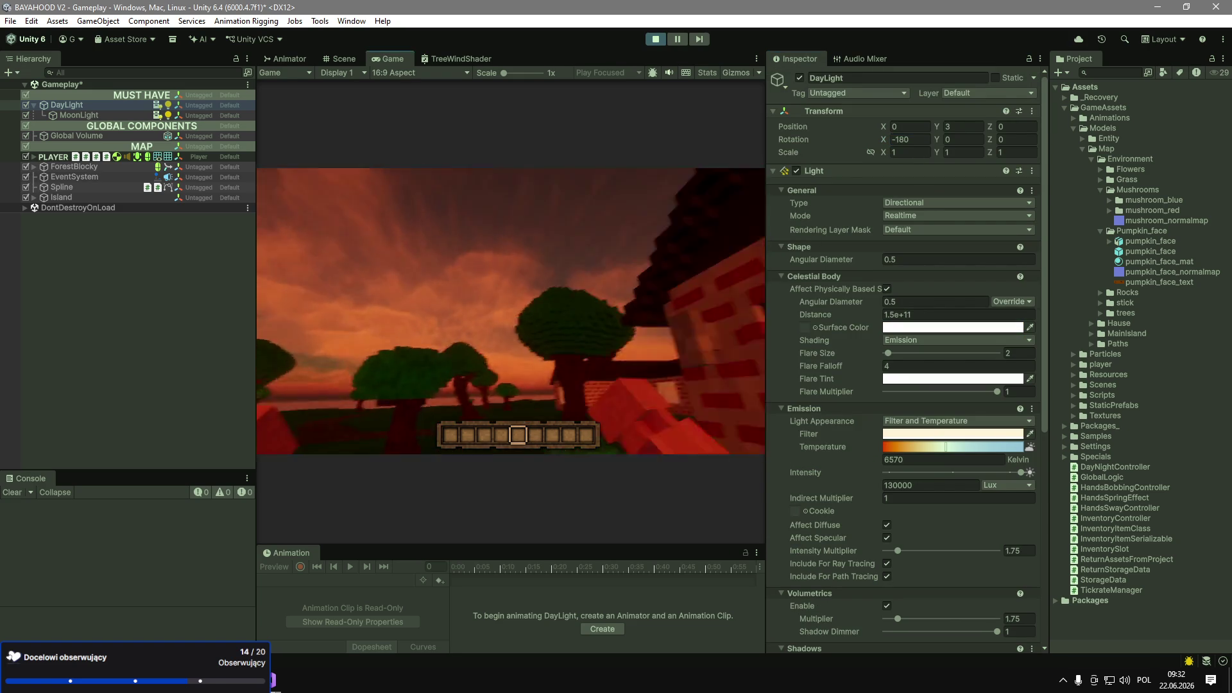
{"action": "key", "text": "Escape"}
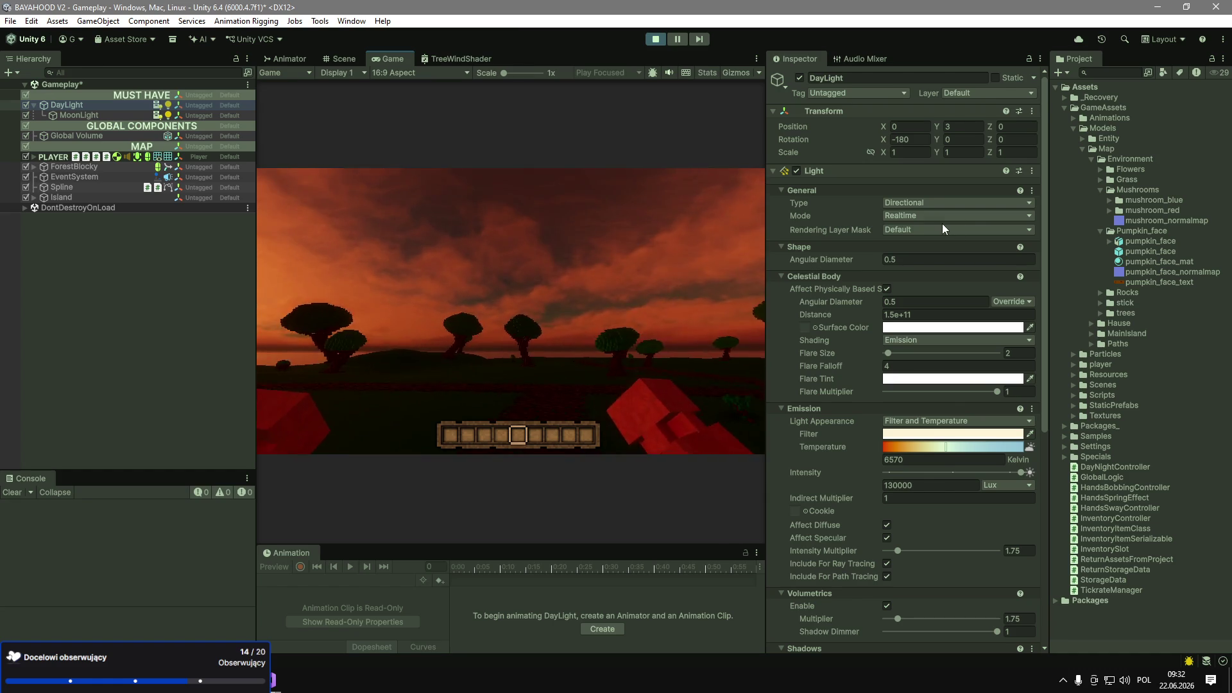
Sweep the DayLight's X rotation to preview the sky, settling on -90.
{"action": "mouse_move", "coordinate": [884, 143]}
{"action": "left_mouse_down"}
{"action": "mouse_move", "coordinate": [756, 144]}
{"action": "mouse_move", "coordinate": [383, 194]}
{"action": "mouse_move", "coordinate": [1081, 163]}
{"action": "mouse_move", "coordinate": [161, 152]}
{"action": "left_mouse_up"}
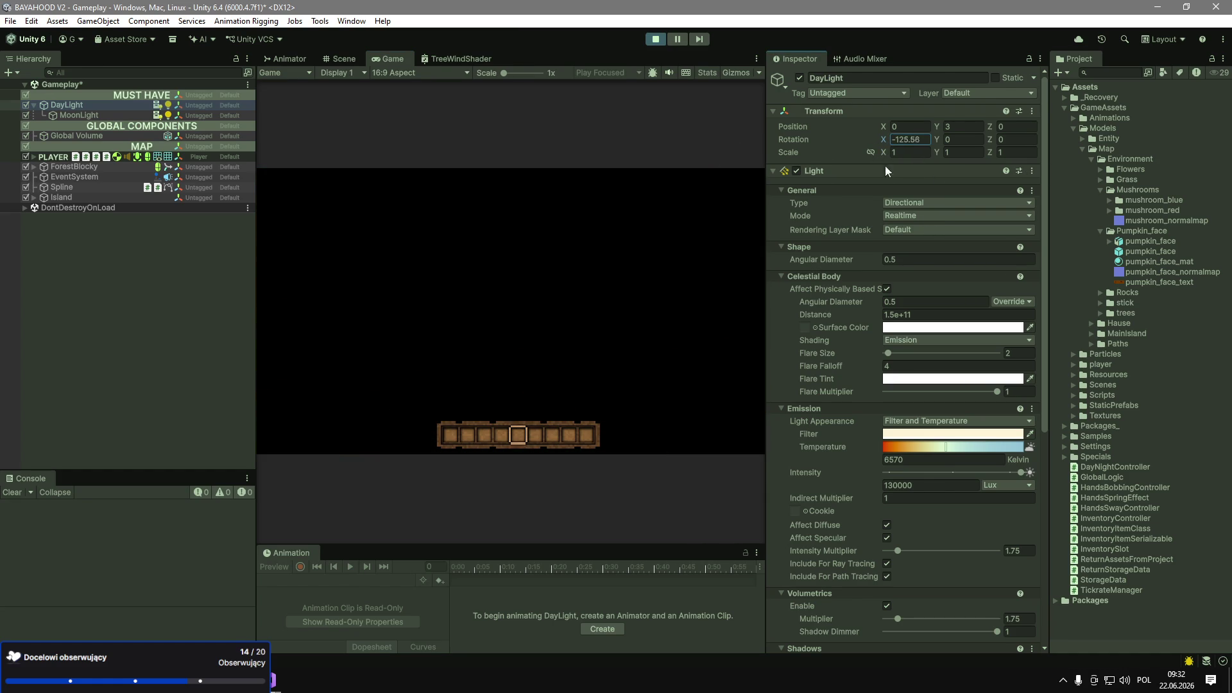
{"action": "mouse_move", "coordinate": [283, 183]}
{"action": "left_mouse_down"}
{"action": "mouse_move", "coordinate": [899, 226]}
{"action": "mouse_move", "coordinate": [671, 222]}
{"action": "left_mouse_up"}
{"action": "type", "text": "-90"}
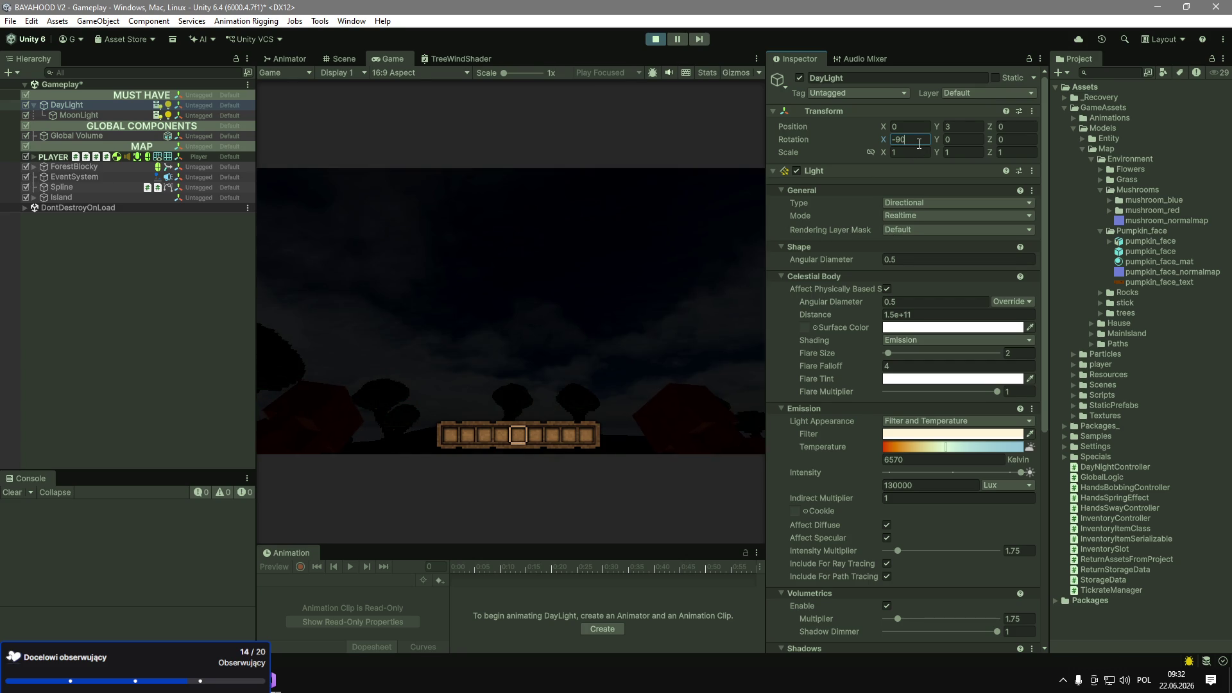
{"action": "left_click", "coordinate": [634, 369]}
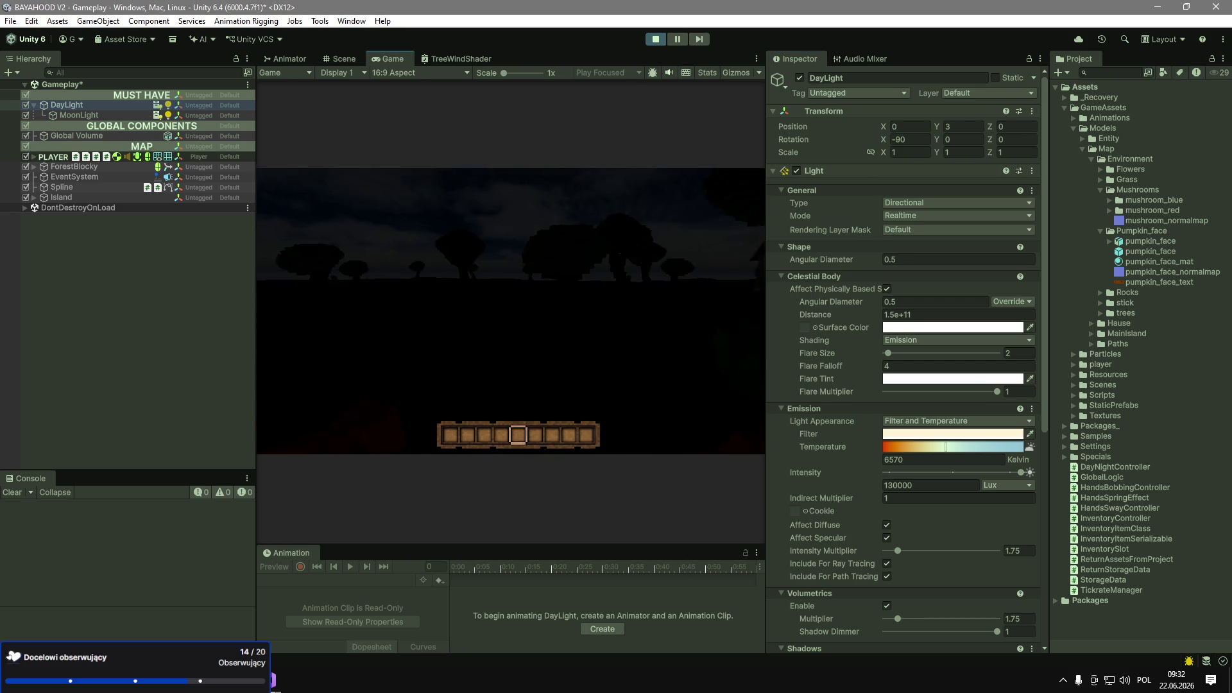
{"action": "left_click", "coordinate": [114, 115]}
{"action": "left_click", "coordinate": [965, 141]}
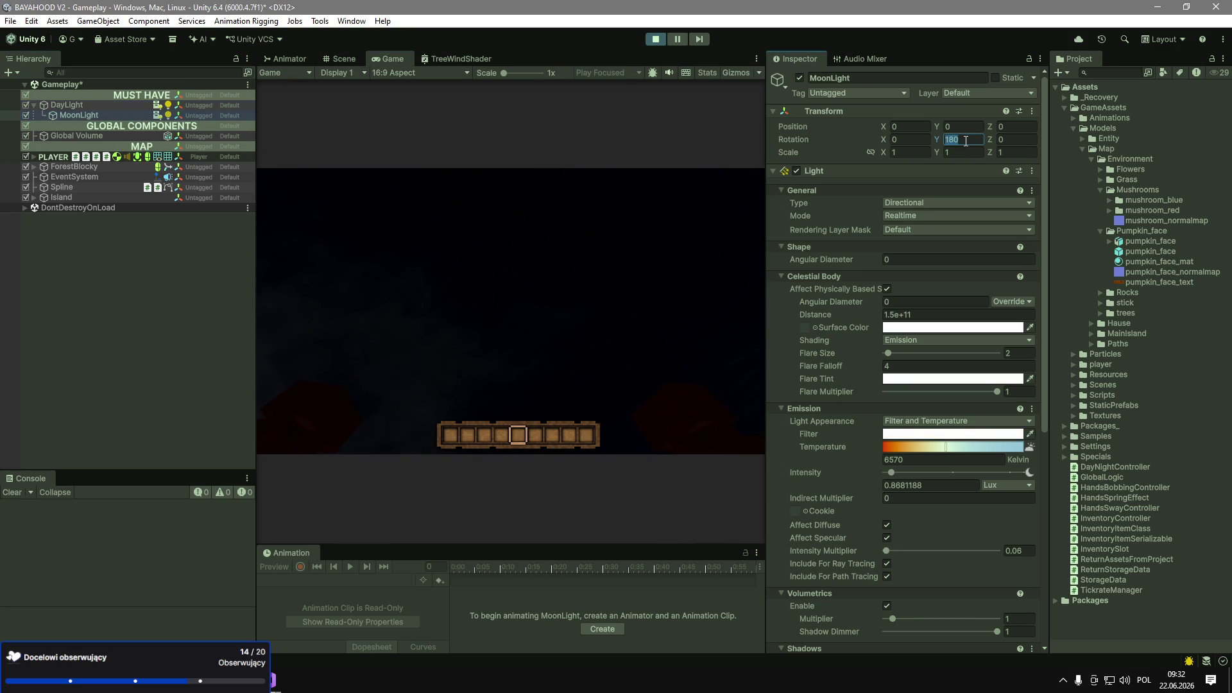
Give the MoonLight rotation X 180, Y 0, angular diameter 0.5 and distance 1.
{"action": "type", "text": "0"}
{"action": "left_click", "coordinate": [905, 136]}
{"action": "type", "text": "180"}
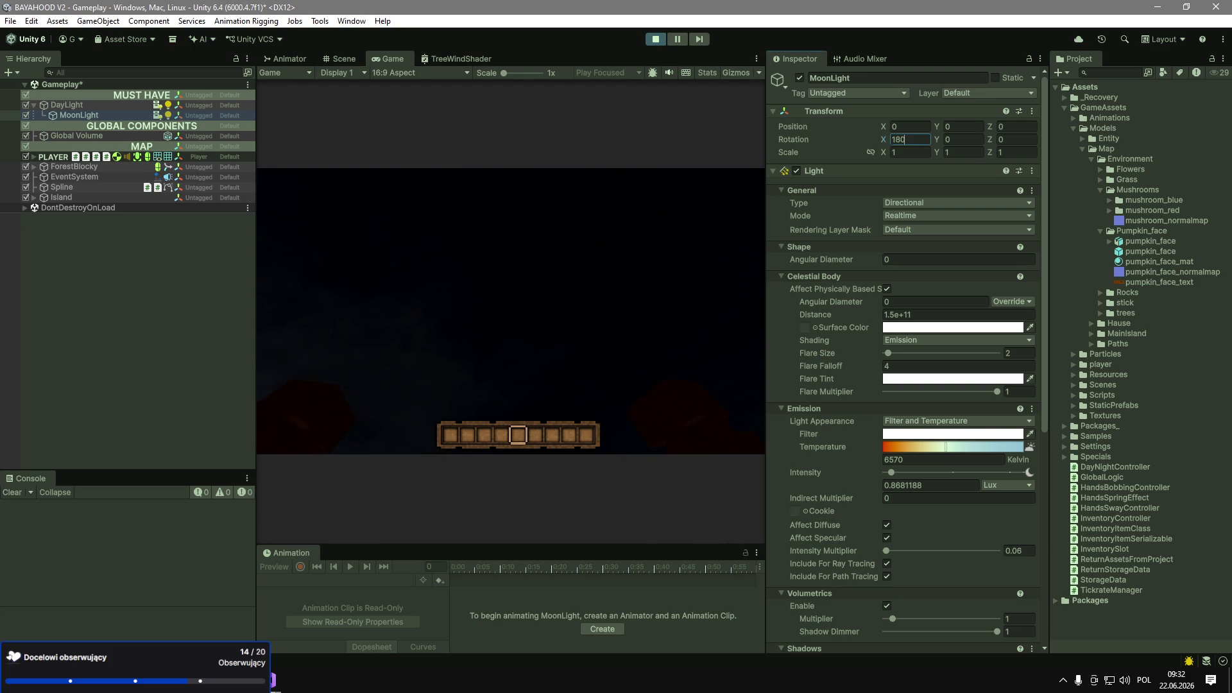
{"action": "key", "text": "Return"}
{"action": "left_click_drag", "start_coordinate": [860, 302], "coordinate": [865, 305]}
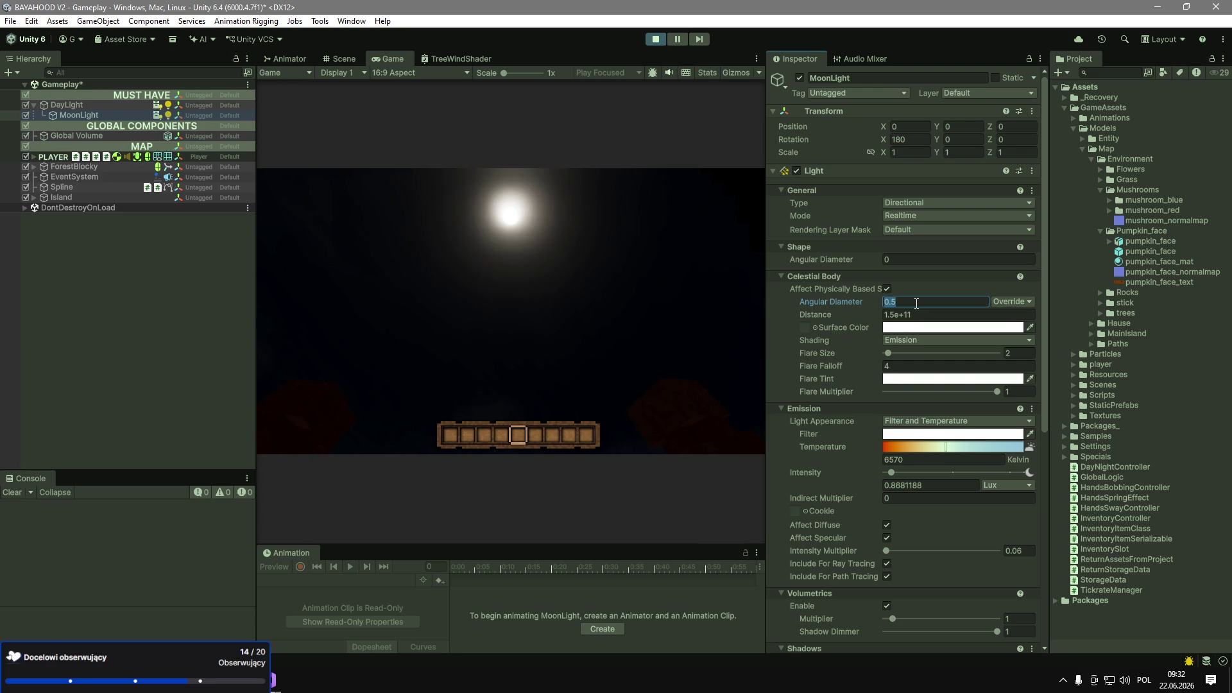
{"action": "type", "text": "0.2"}
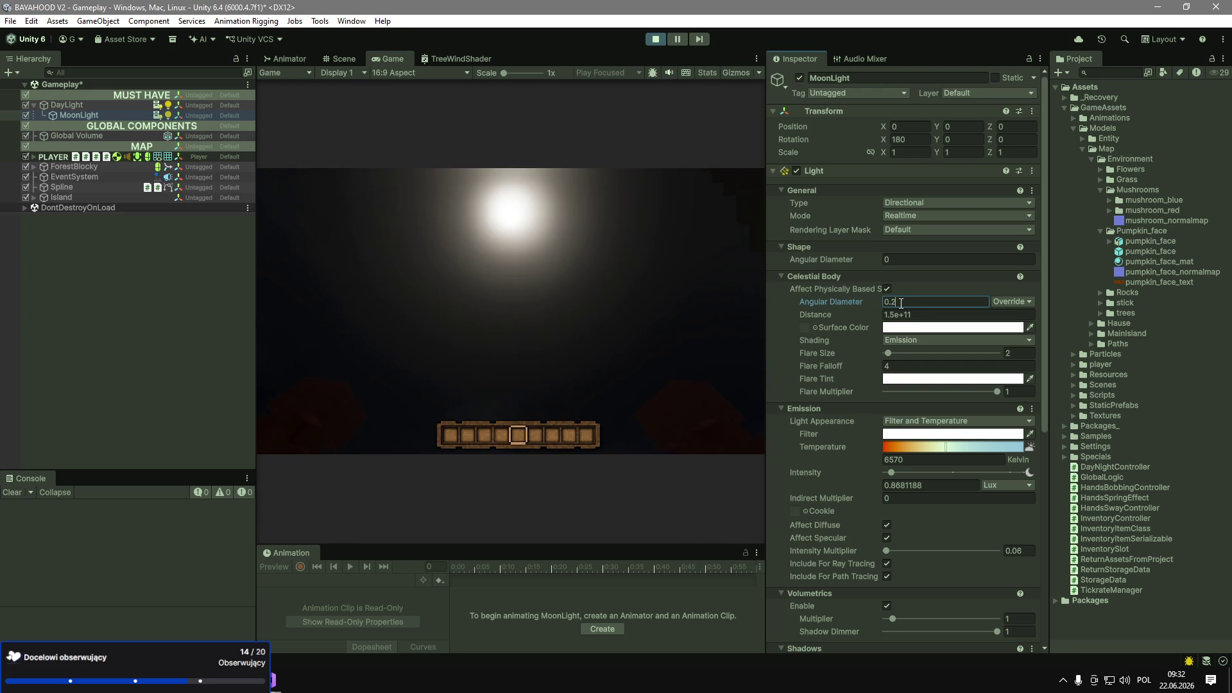
{"action": "key", "text": "BackSpace"}
{"action": "type", "text": "5"}
{"action": "left_click", "coordinate": [868, 314]}
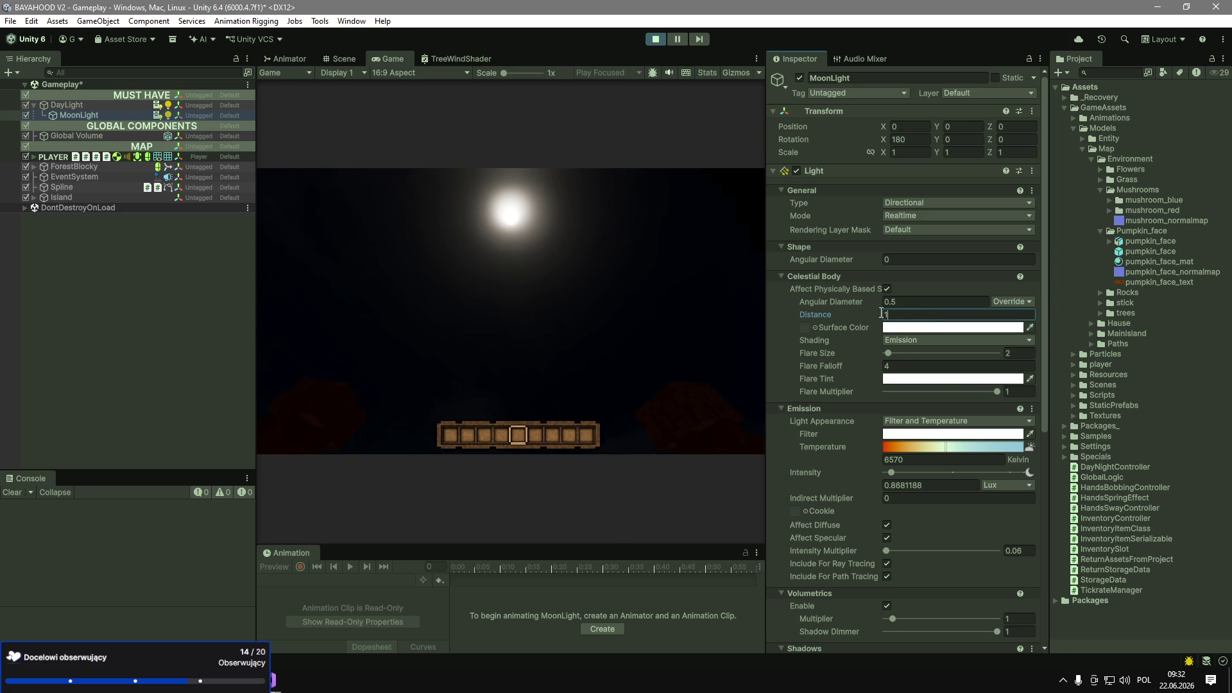
{"action": "key", "text": "Return"}
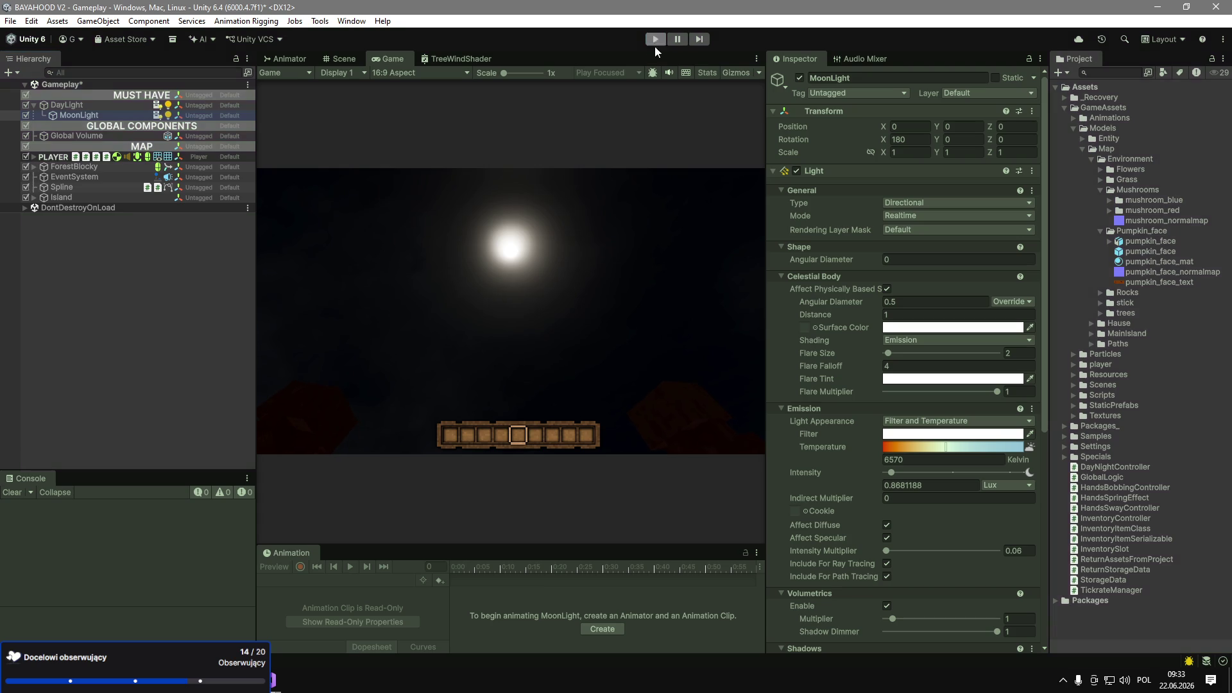
Stop the game and set the DayLight's X rotation to -90.
{"action": "left_click", "coordinate": [911, 140]}
{"action": "type", "text": "-90"}
{"action": "left_click", "coordinate": [106, 105]}
{"action": "left_click", "coordinate": [911, 139]}
{"action": "type", "text": "-90"}
Set MoonLight's X rotation to 180 and DayLight's Y position to 0, then start Play mode.
{"action": "left_click", "coordinate": [79, 116]}
{"action": "left_click", "coordinate": [911, 140]}
{"action": "type", "text": "18"}
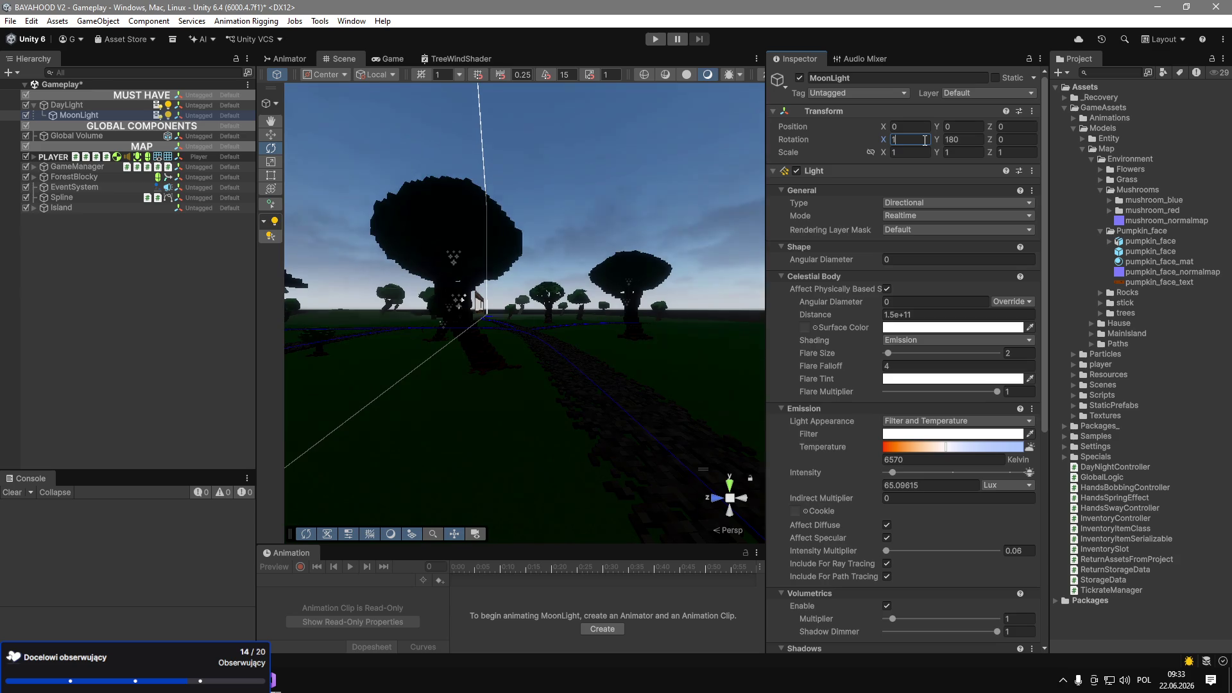
{"action": "left_click", "coordinate": [117, 106]}
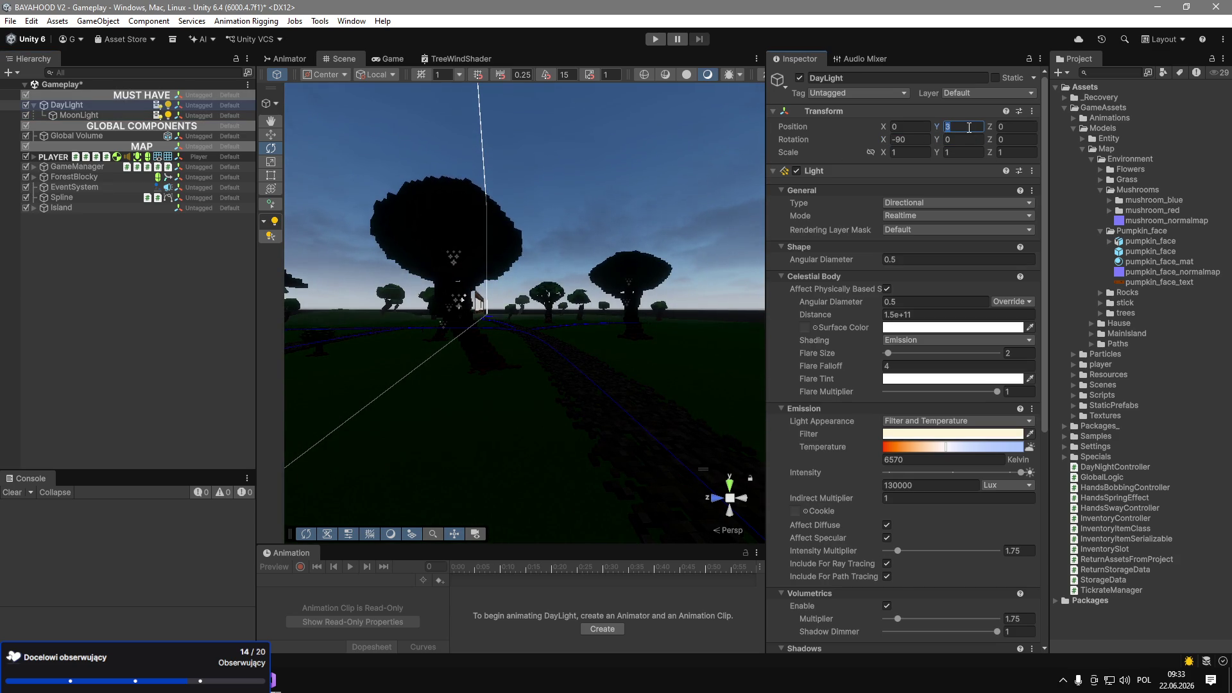
{"action": "type", "text": "0"}
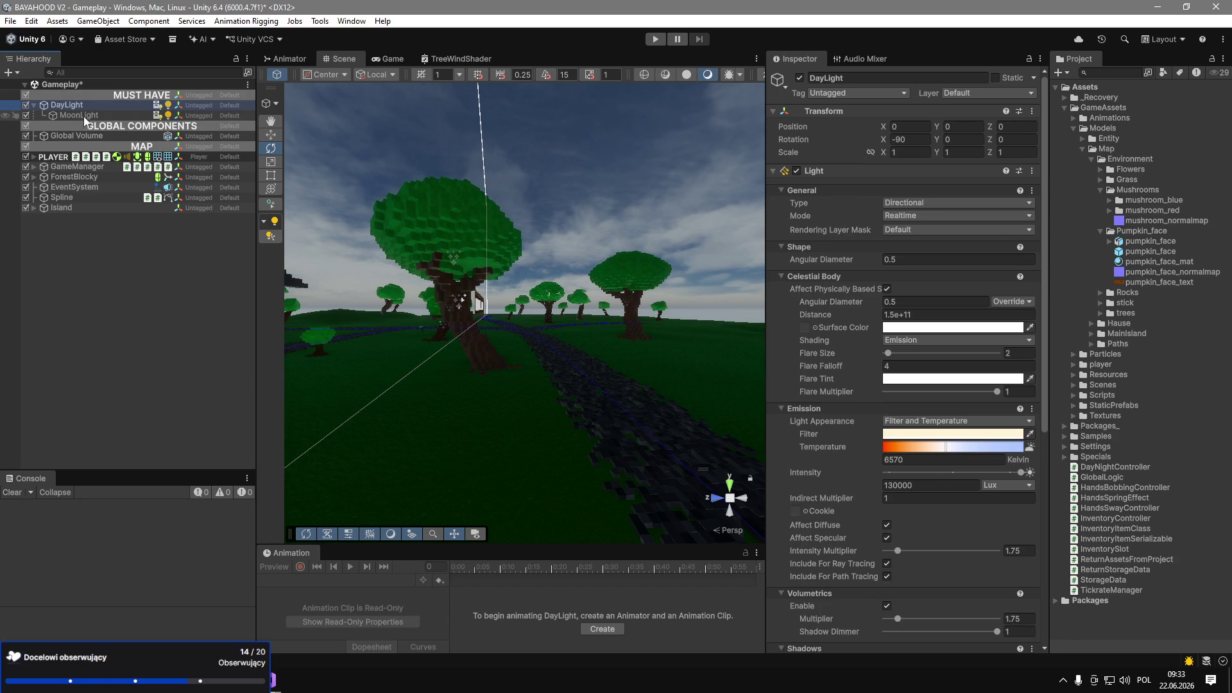
{"action": "mouse_move", "coordinate": [577, 256]}
{"action": "left_mouse_down"}
{"action": "mouse_move", "coordinate": [449, 289]}
{"action": "mouse_move", "coordinate": [220, 308]}
{"action": "mouse_move", "coordinate": [677, 14]}
{"action": "left_mouse_up"}
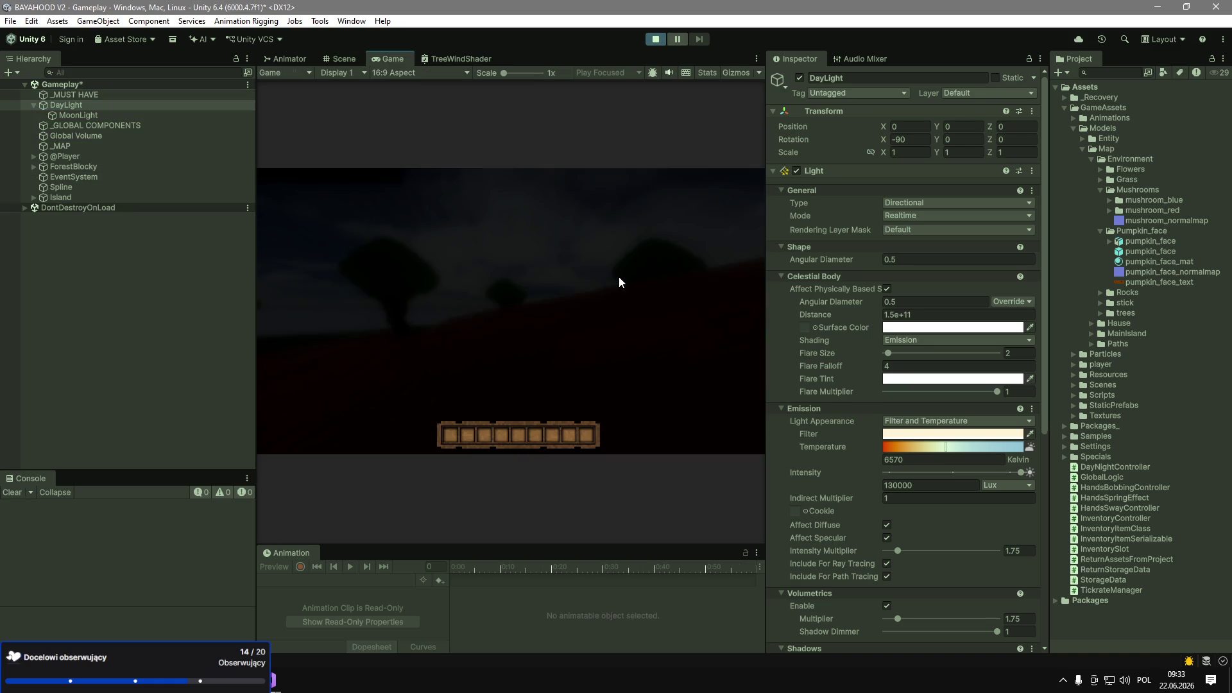
{"action": "left_click", "coordinate": [618, 275]}
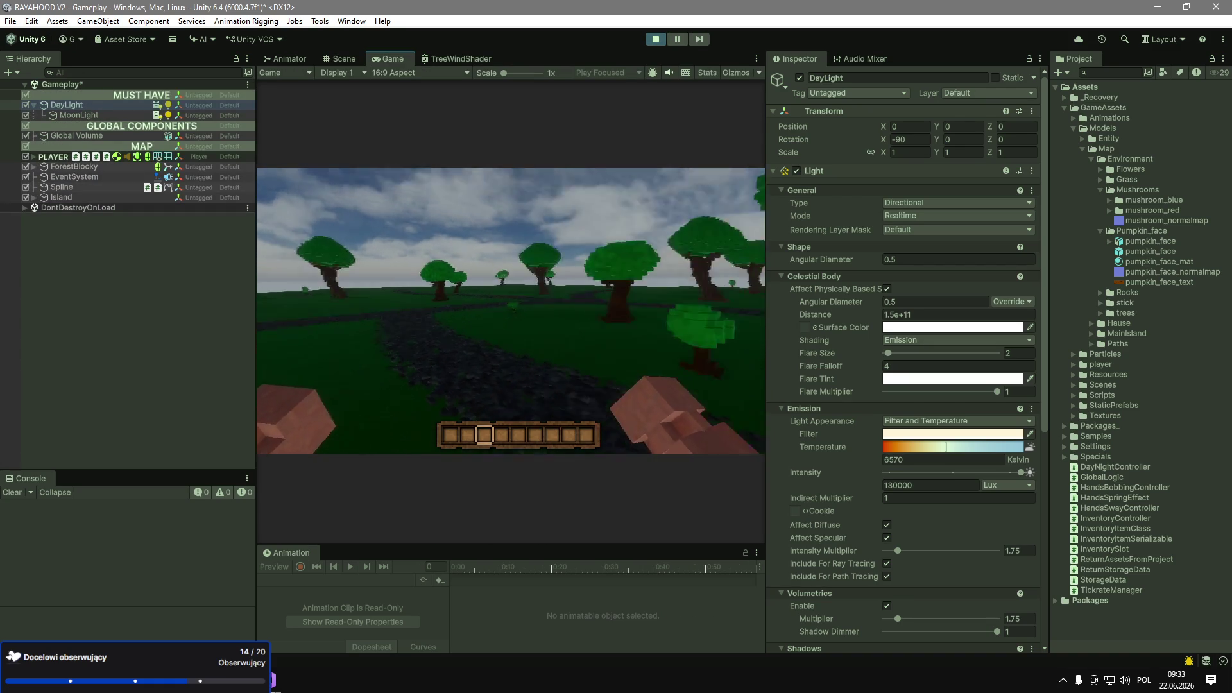
Flip the MoonLight's X rotation to -180 and turn its intensity down to 0.
{"action": "key", "text": "Escape"}
{"action": "left_click", "coordinate": [90, 114]}
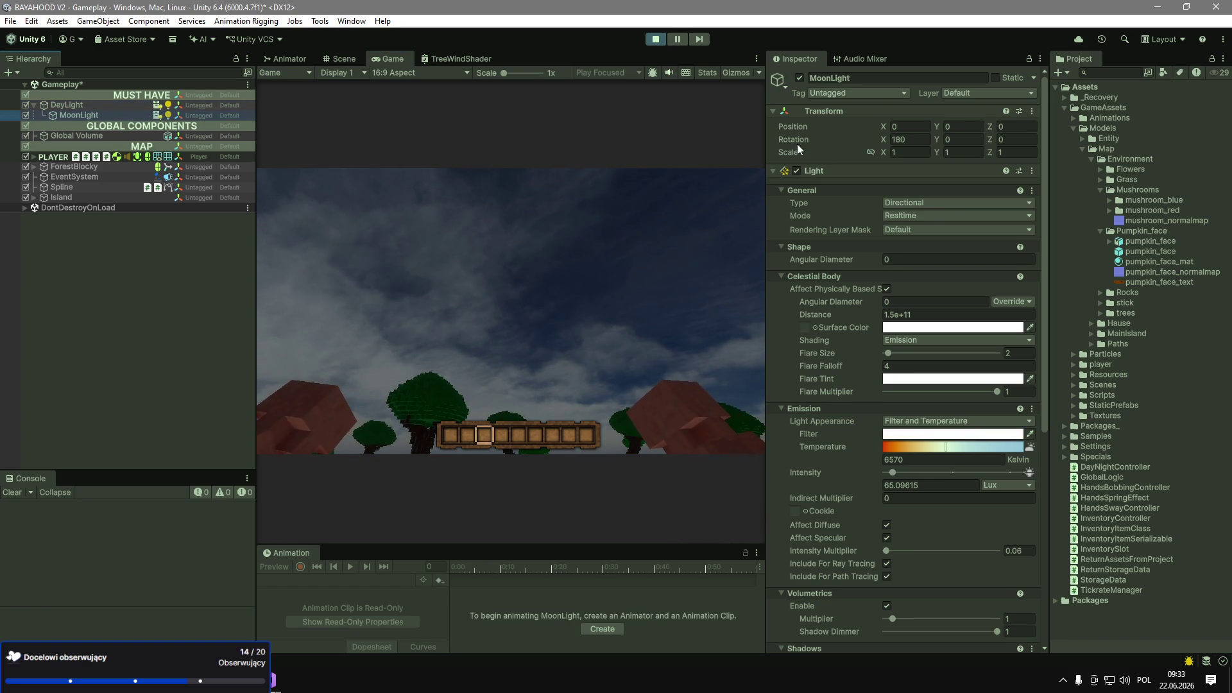
{"action": "left_click", "coordinate": [907, 142]}
{"action": "type", "text": "-180"}
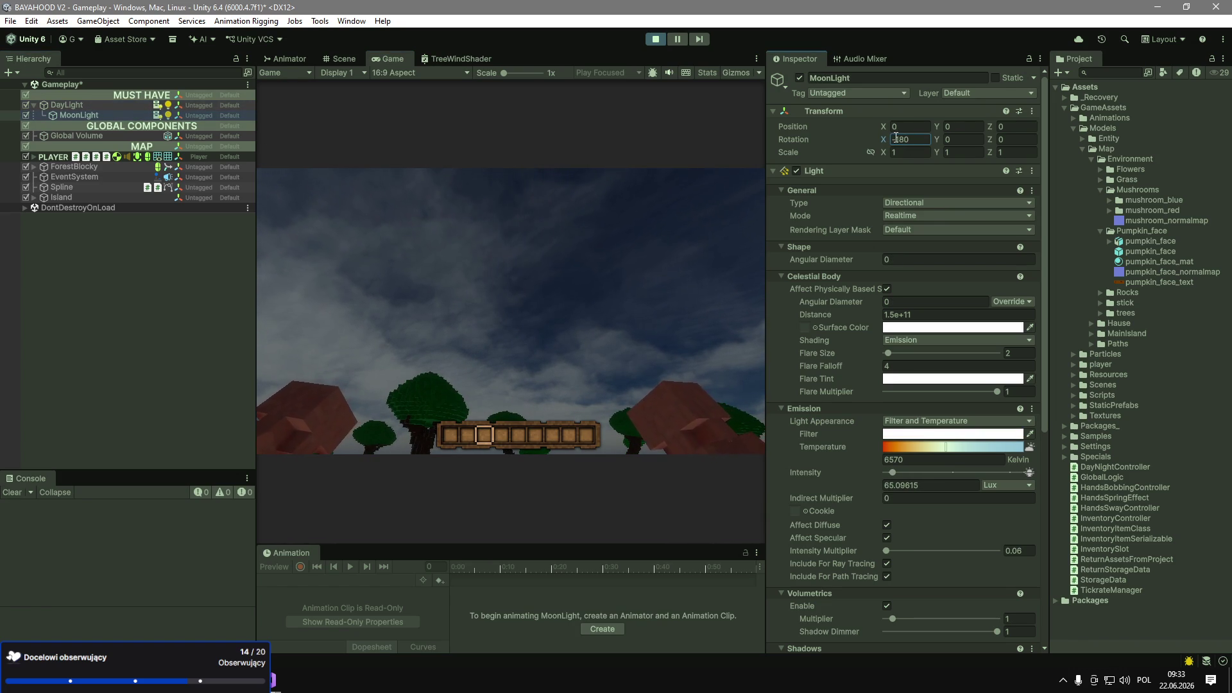
{"action": "left_click_drag", "start_coordinate": [920, 473], "coordinate": [834, 470]}
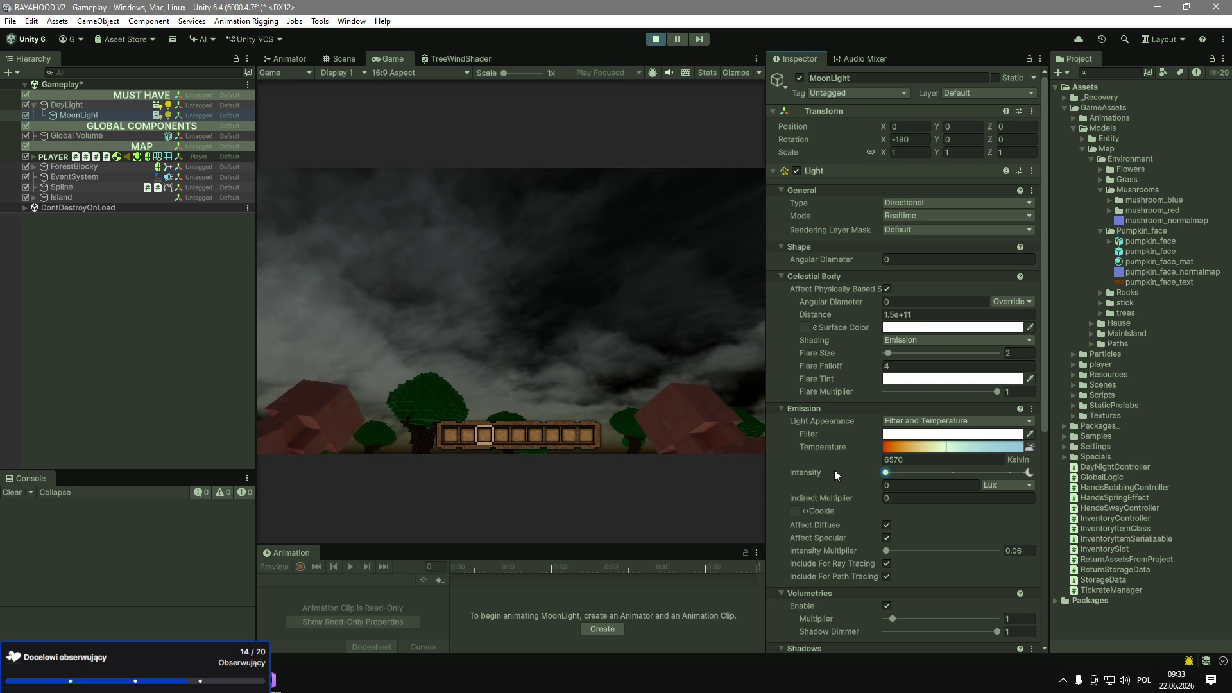
Tilt the DayLight's X rotation to -90.05.
{"action": "left_click", "coordinate": [76, 105]}
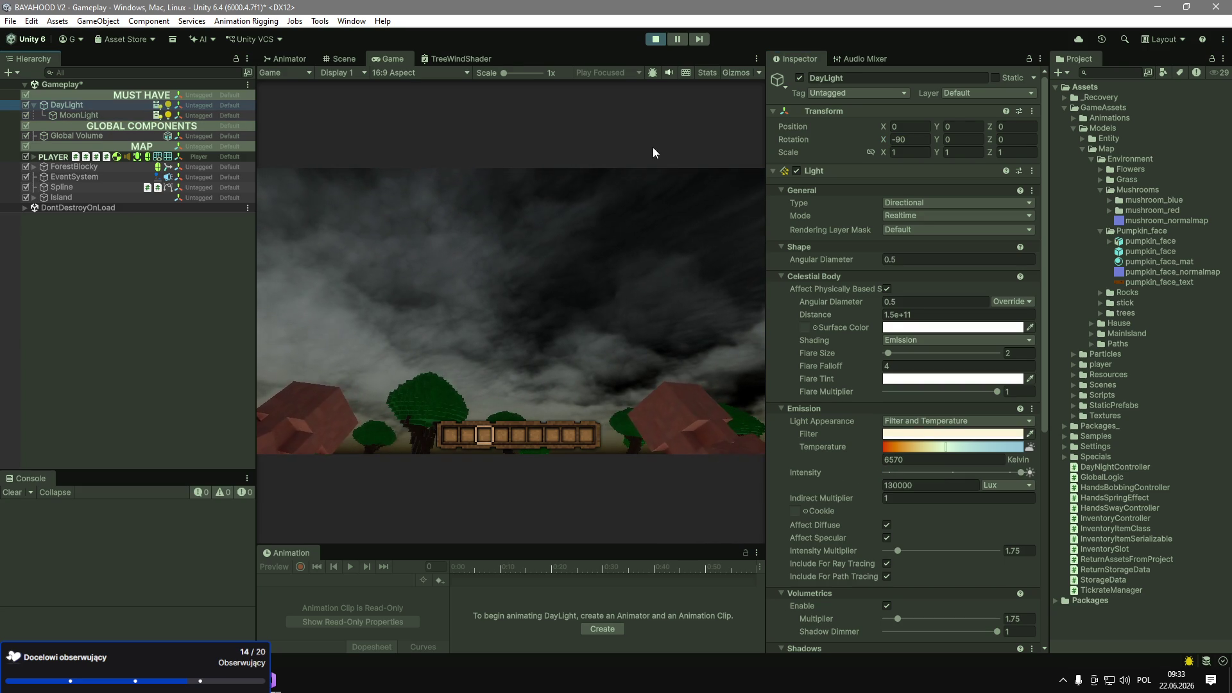
{"action": "left_click", "coordinate": [885, 141]}
{"action": "type", "text": ".05"}
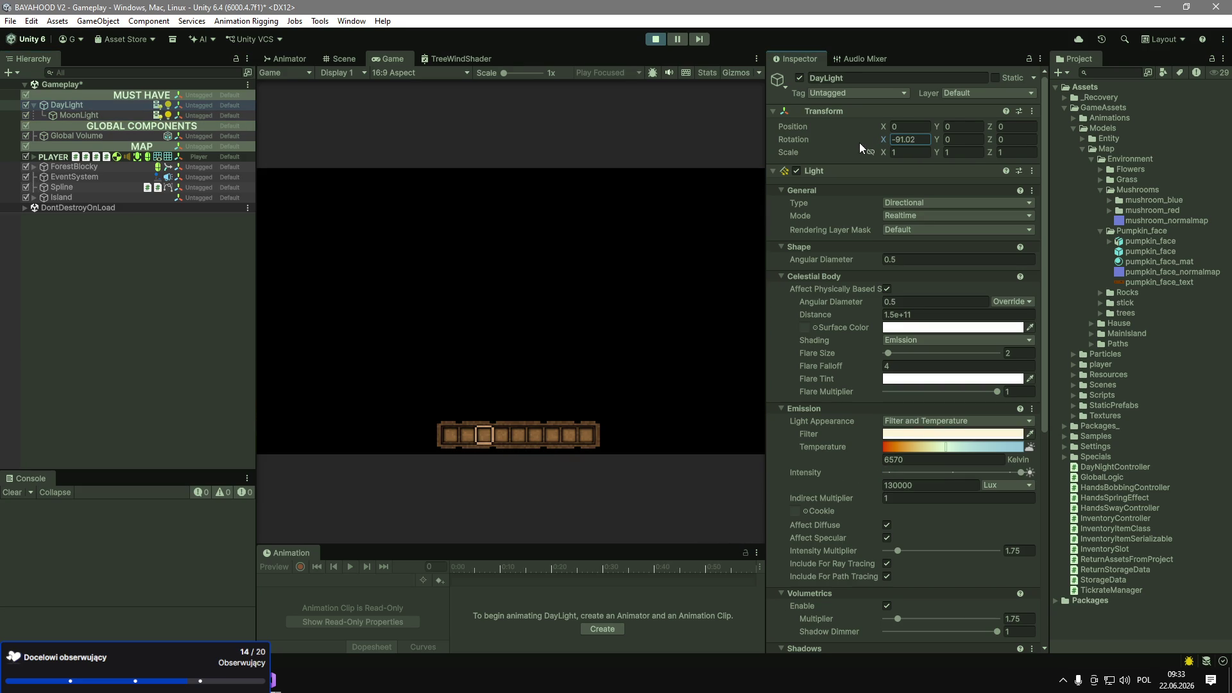
{"action": "left_click", "coordinate": [575, 279]}
Raise the MoonLight's intensity to about 0.95 and return to the running game.
{"action": "left_click", "coordinate": [79, 115]}
{"action": "left_click", "coordinate": [888, 137]}
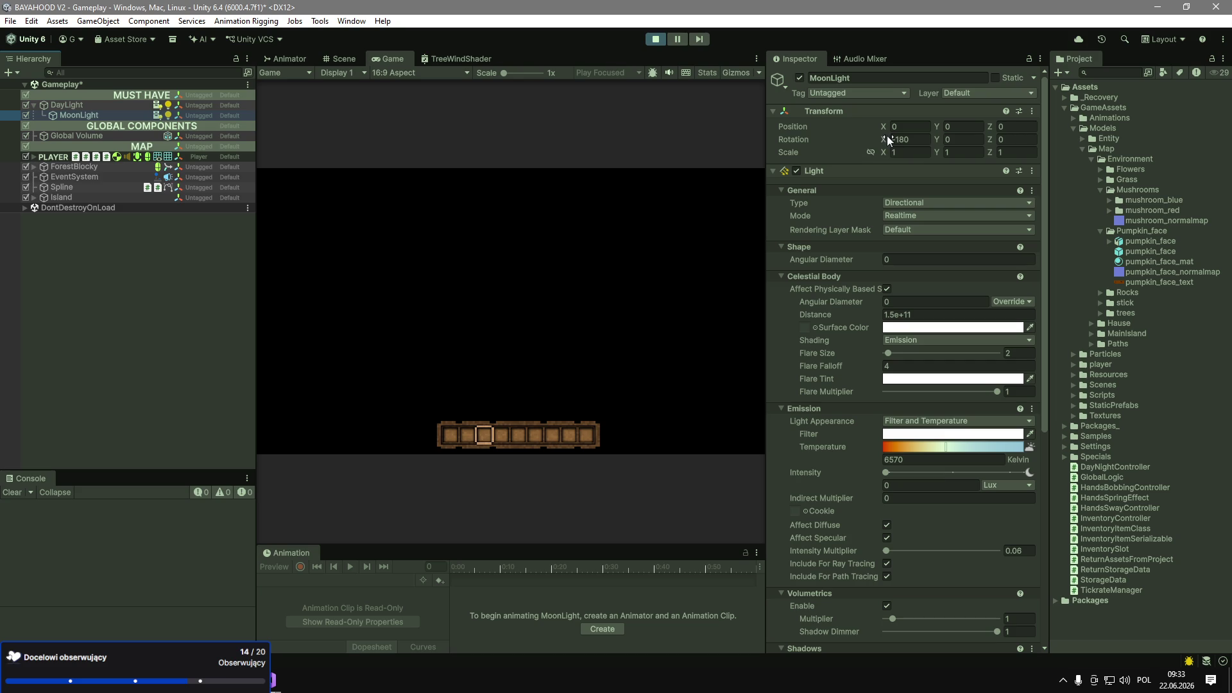
{"action": "left_click_drag", "start_coordinate": [889, 470], "coordinate": [892, 471]}
{"action": "left_click", "coordinate": [633, 372]}
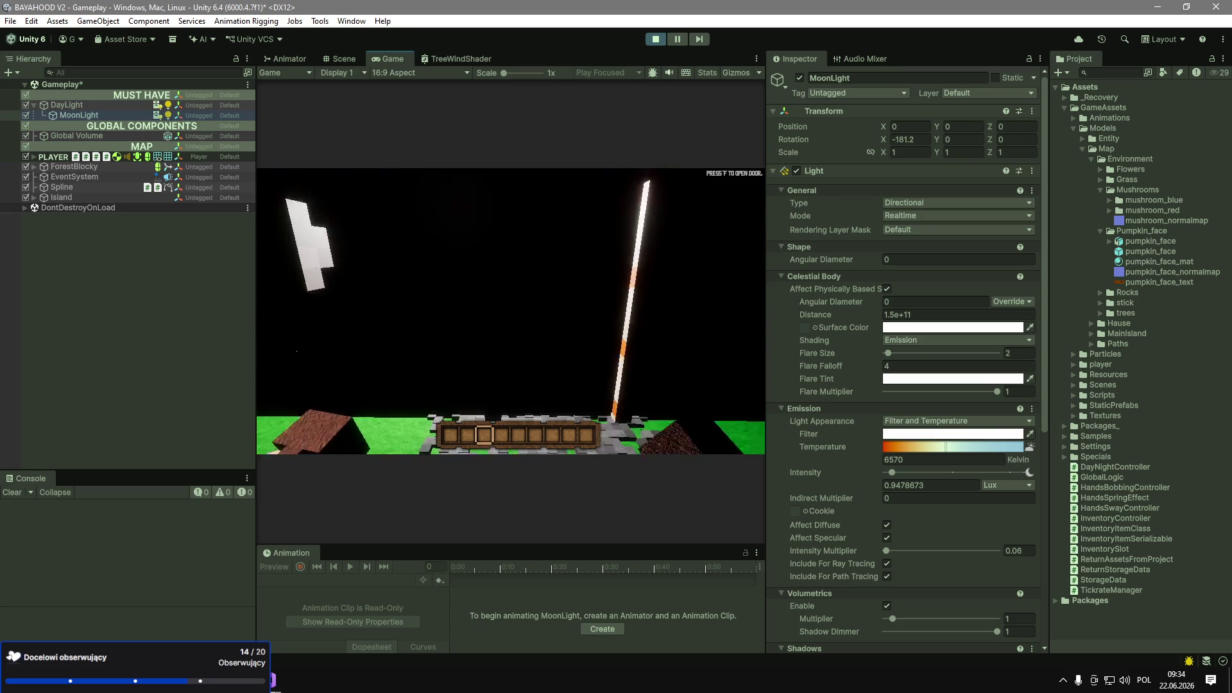
Open the door with F in the night-time game, then exit Play mode with Ctrl+P.
{"action": "key", "text": "f"}
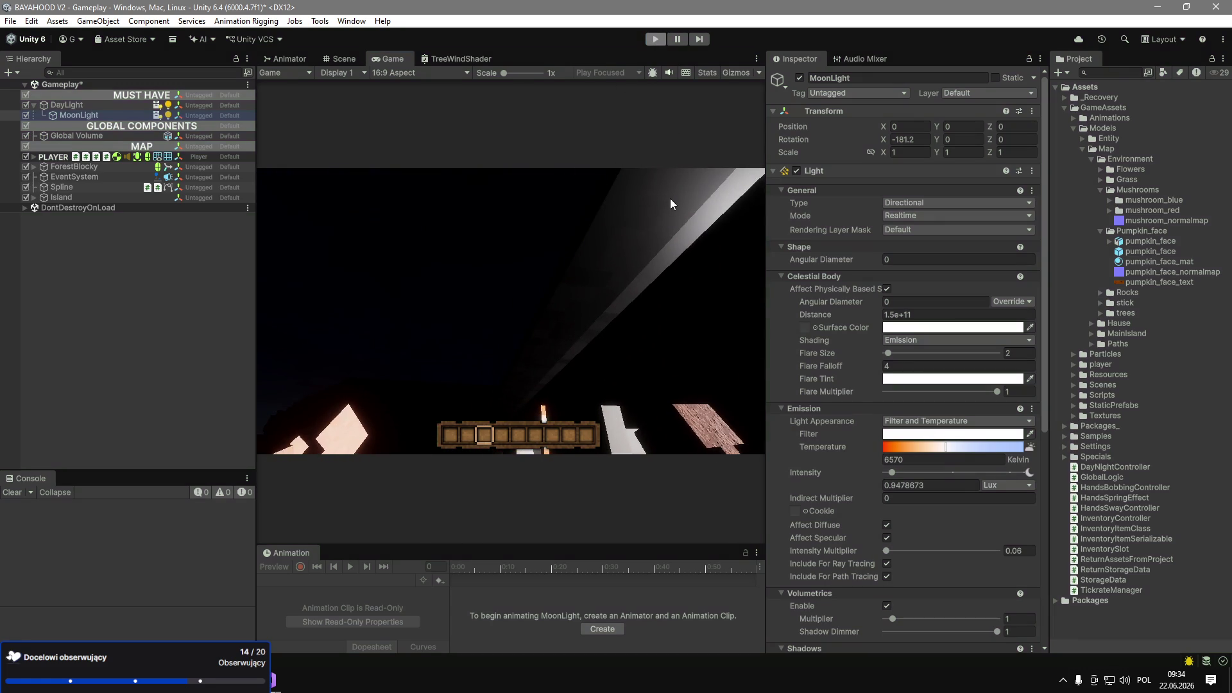
{"action": "key", "text": "ctrl+p"}
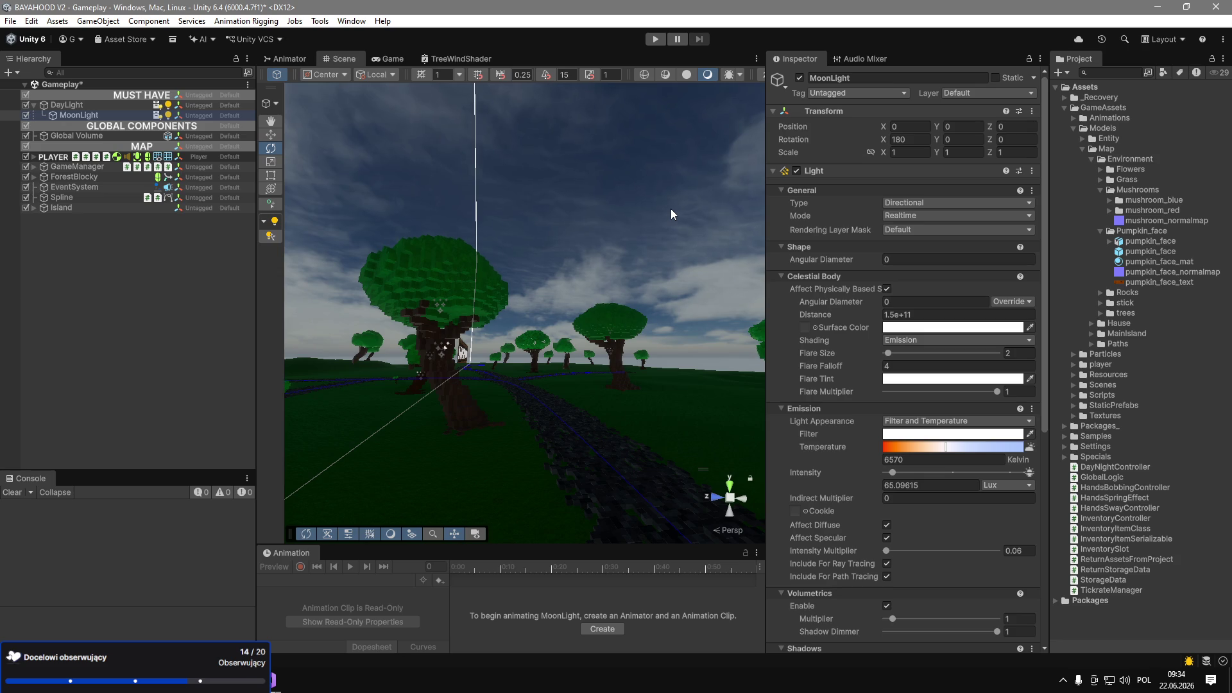